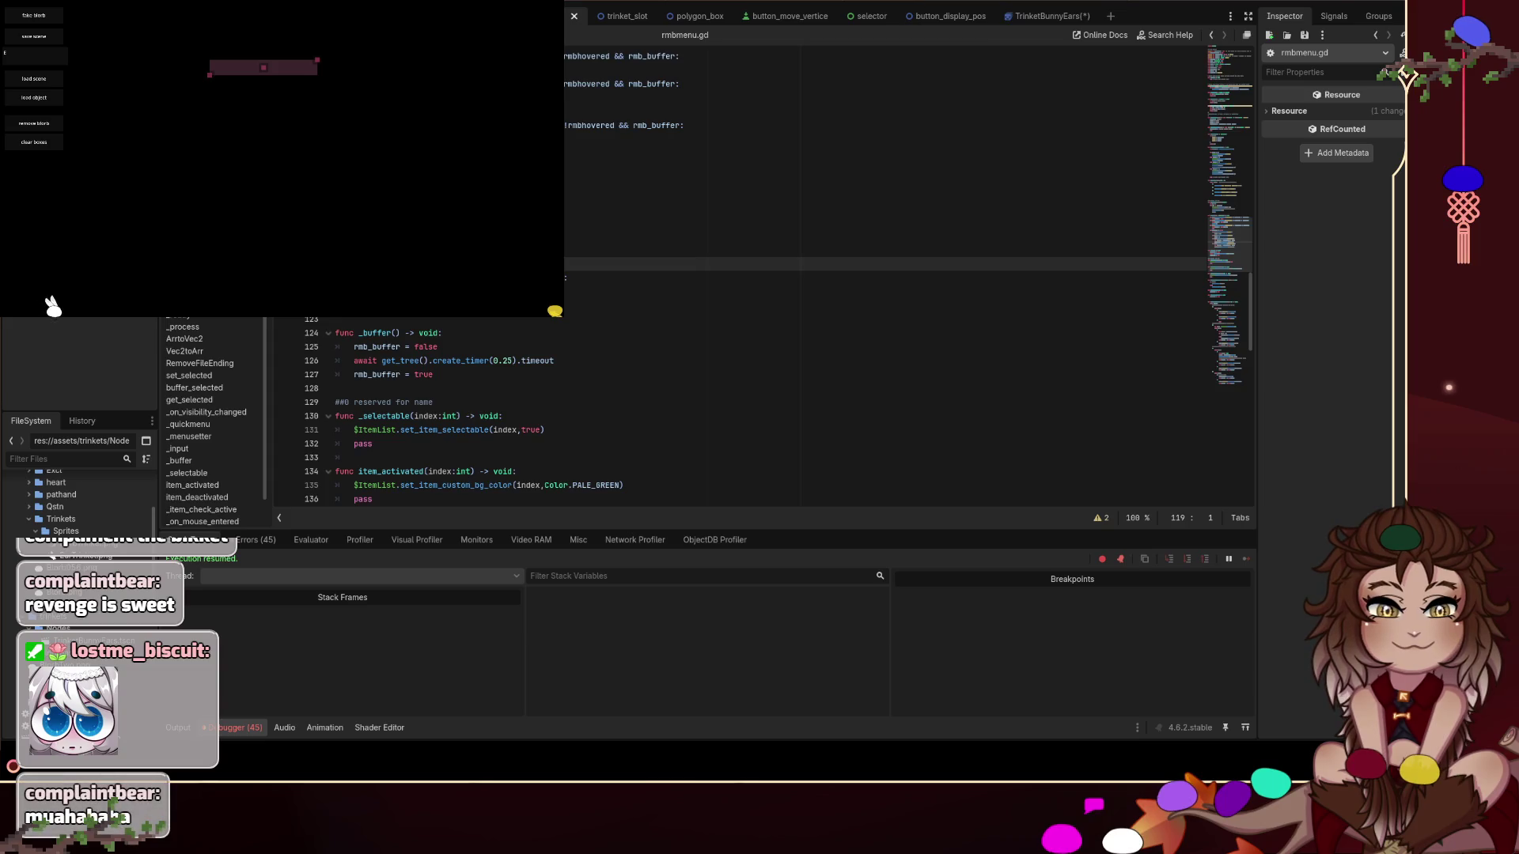
Move the trinket and grey triangle up and left, then hide the running game window with Alt+Tab
{"action": "mouse_move", "coordinate": [523, 262]}
{"action": "left_mouse_down"}
{"action": "mouse_move", "coordinate": [399, 227]}
{"action": "mouse_move", "coordinate": [314, 258]}
{"action": "mouse_move", "coordinate": [281, 249]}
{"action": "mouse_move", "coordinate": [275, 226]}
{"action": "mouse_move", "coordinate": [327, 235]}
{"action": "left_mouse_up"}
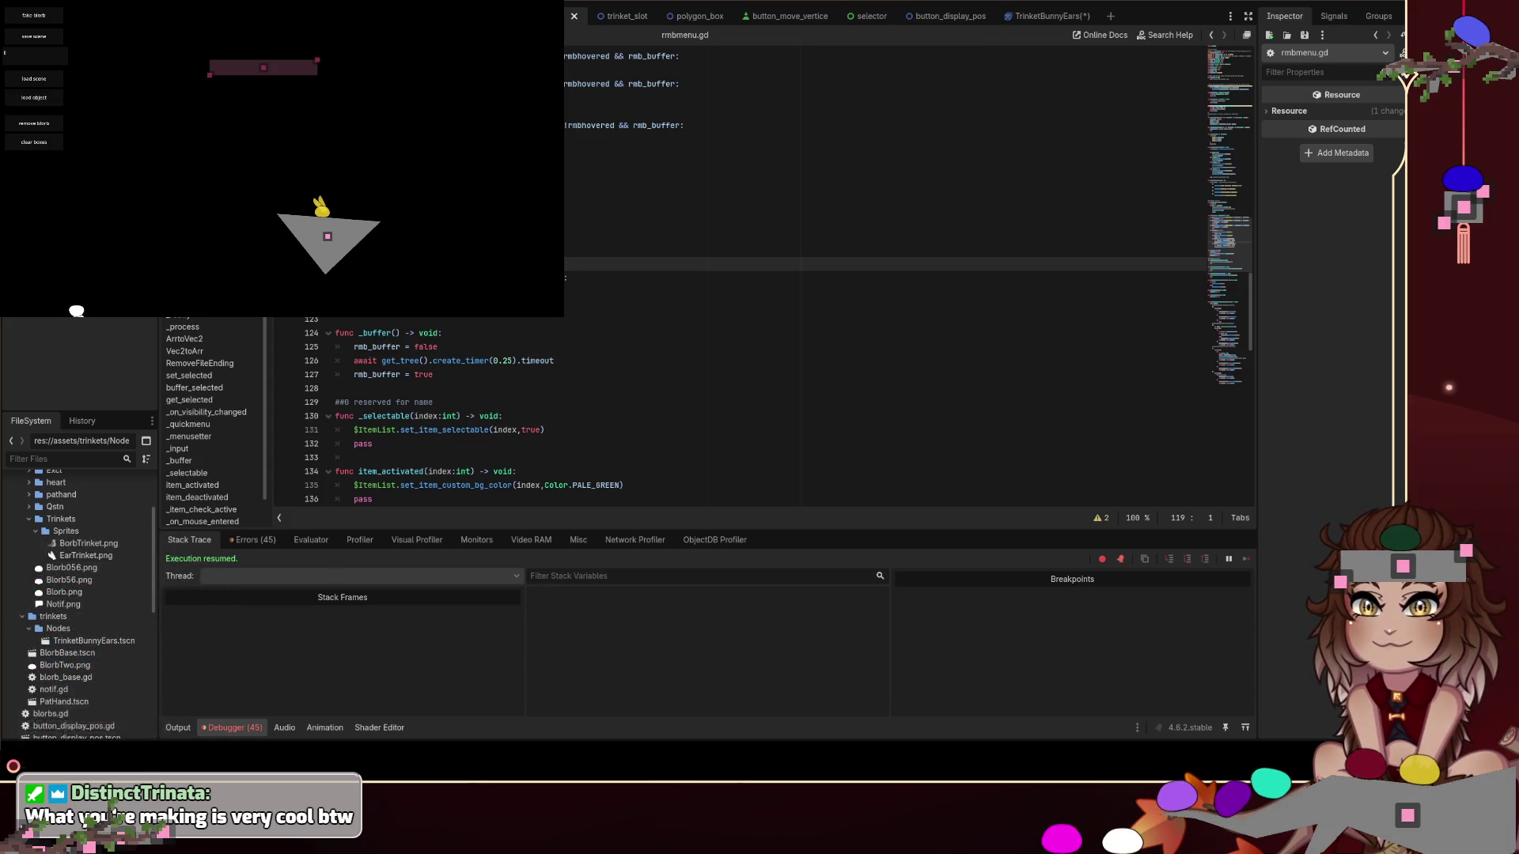
{"action": "key", "text": "alt+Tab"}
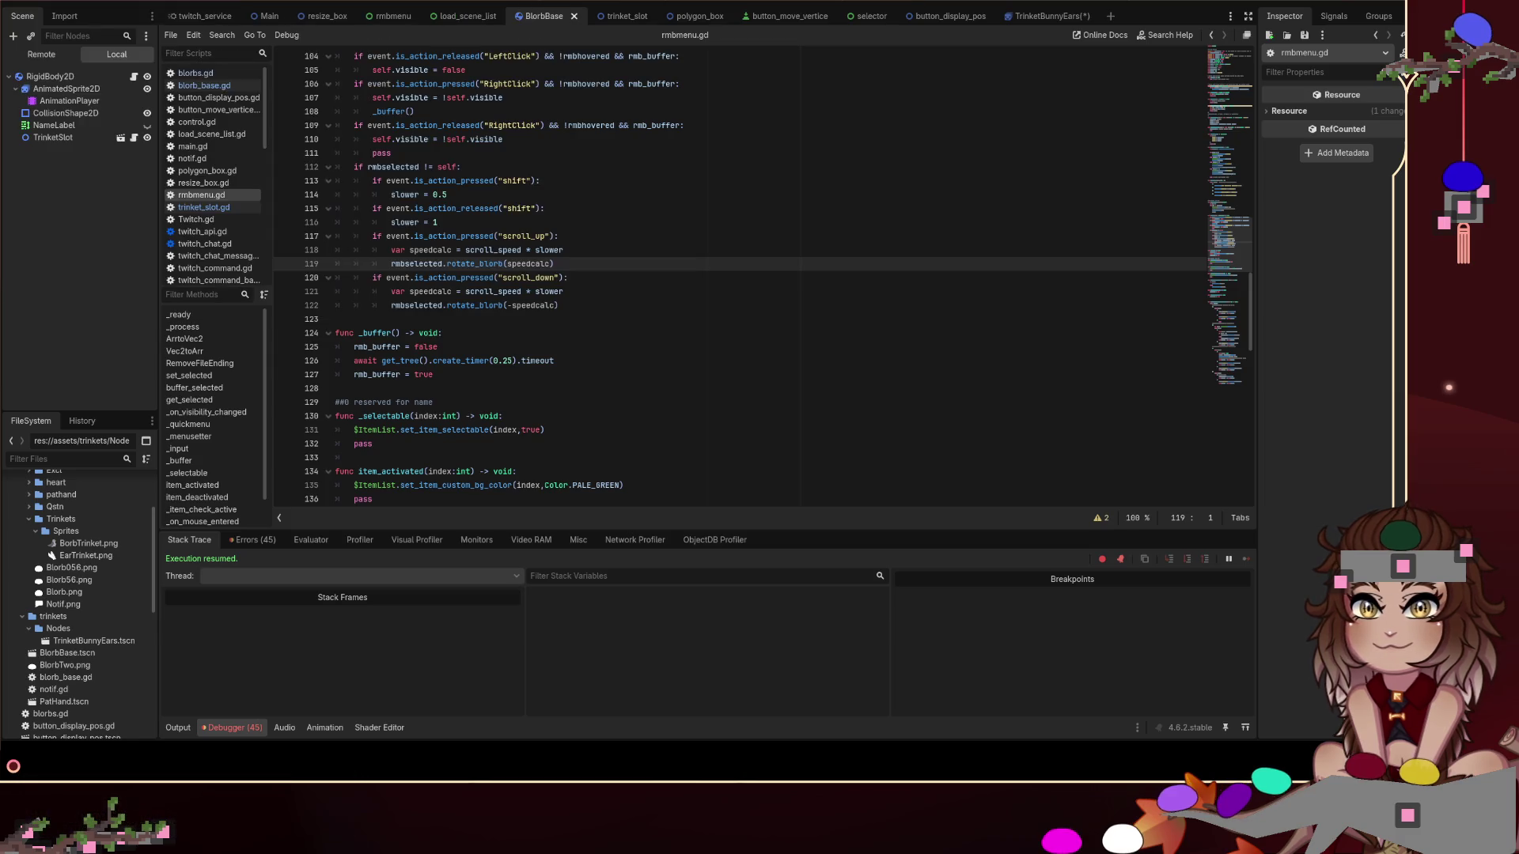
{"action": "right_click", "coordinate": [610, 307]}
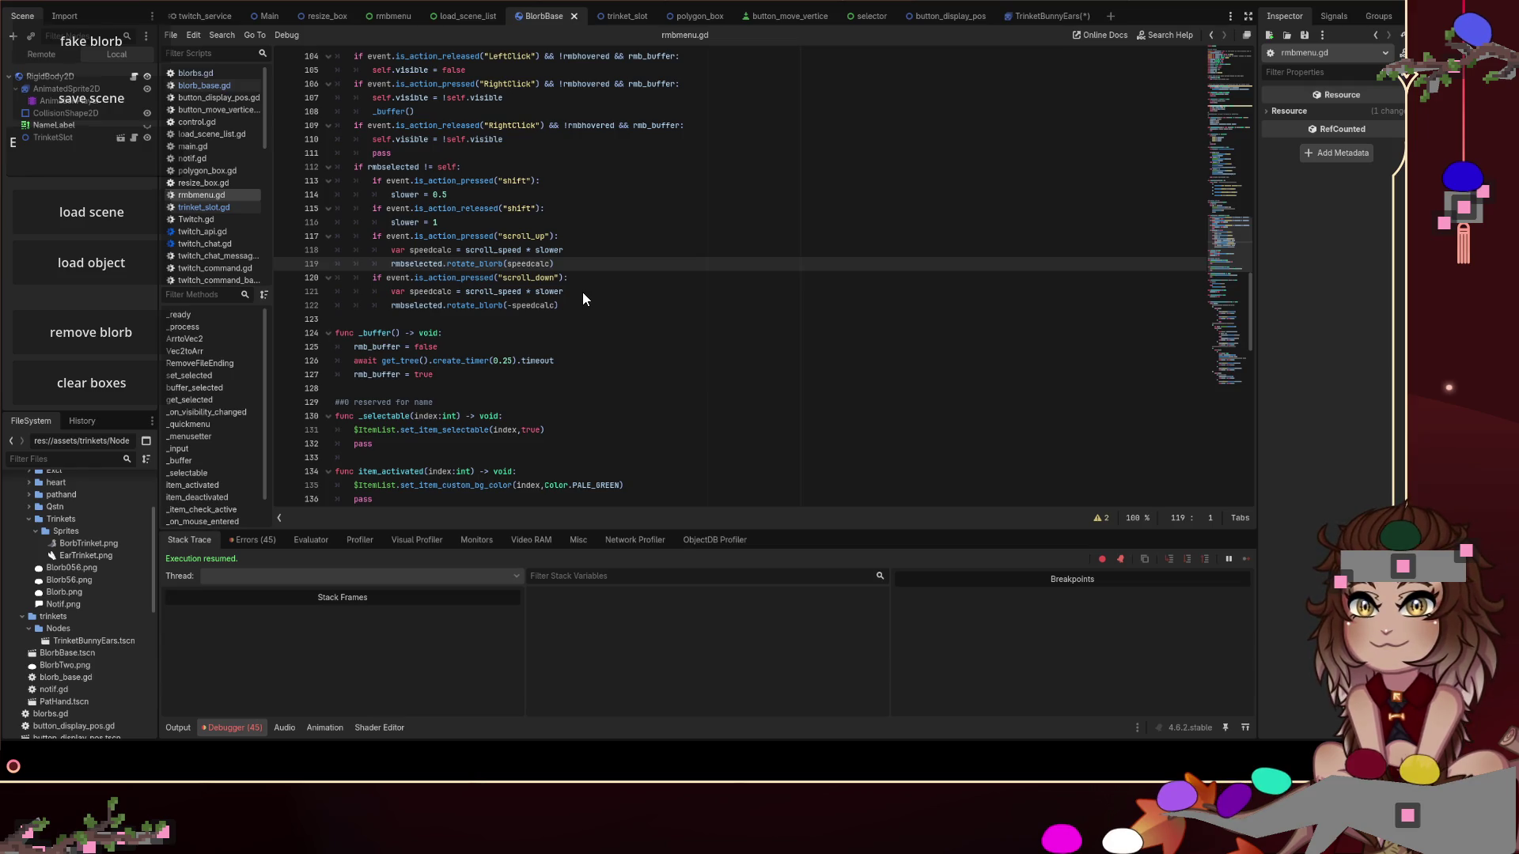
{"action": "left_click", "coordinate": [115, 258]}
{"action": "left_click", "coordinate": [941, 328]}
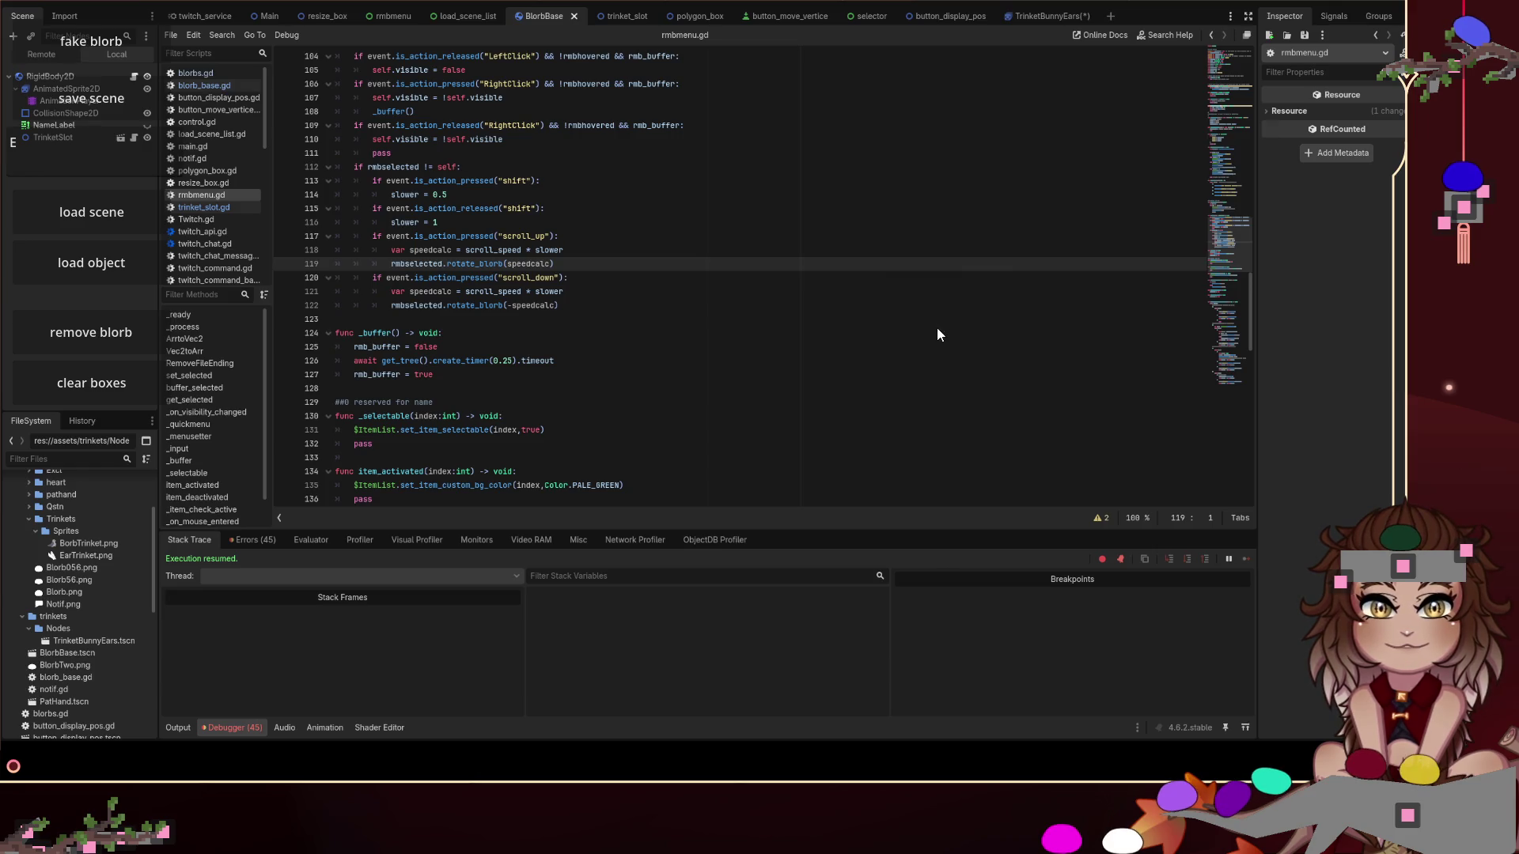
{"action": "right_click", "coordinate": [924, 597]}
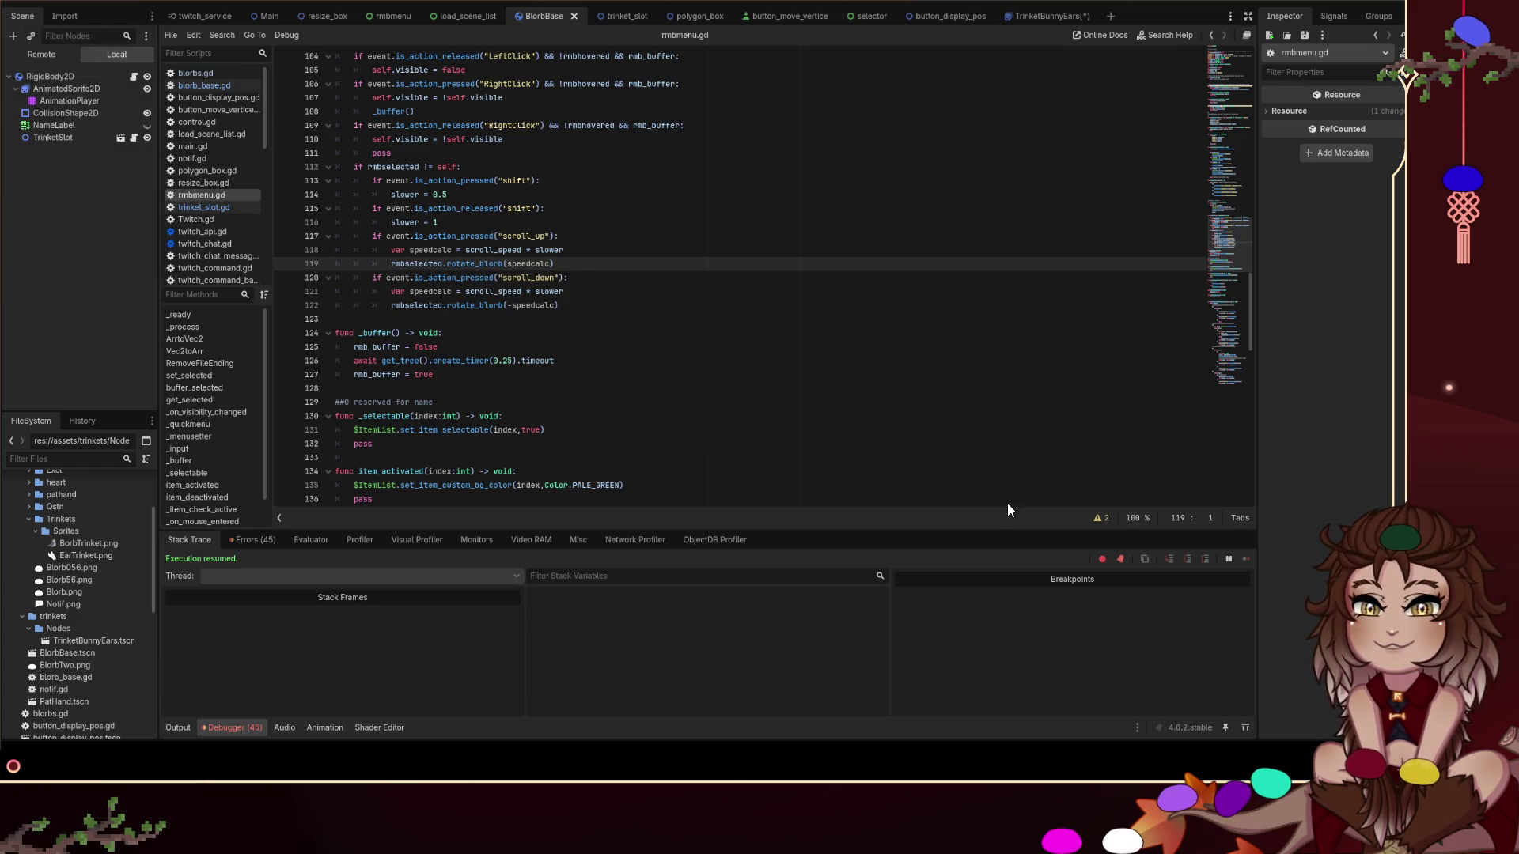
Reposition the cyan, two white and magenta blobs along the bottom, then switch to the Main scene
{"action": "mouse_move", "coordinate": [1287, 710]}
{"action": "left_mouse_down"}
{"action": "mouse_move", "coordinate": [1287, 644]}
{"action": "mouse_move", "coordinate": [1283, 767]}
{"action": "left_mouse_up"}
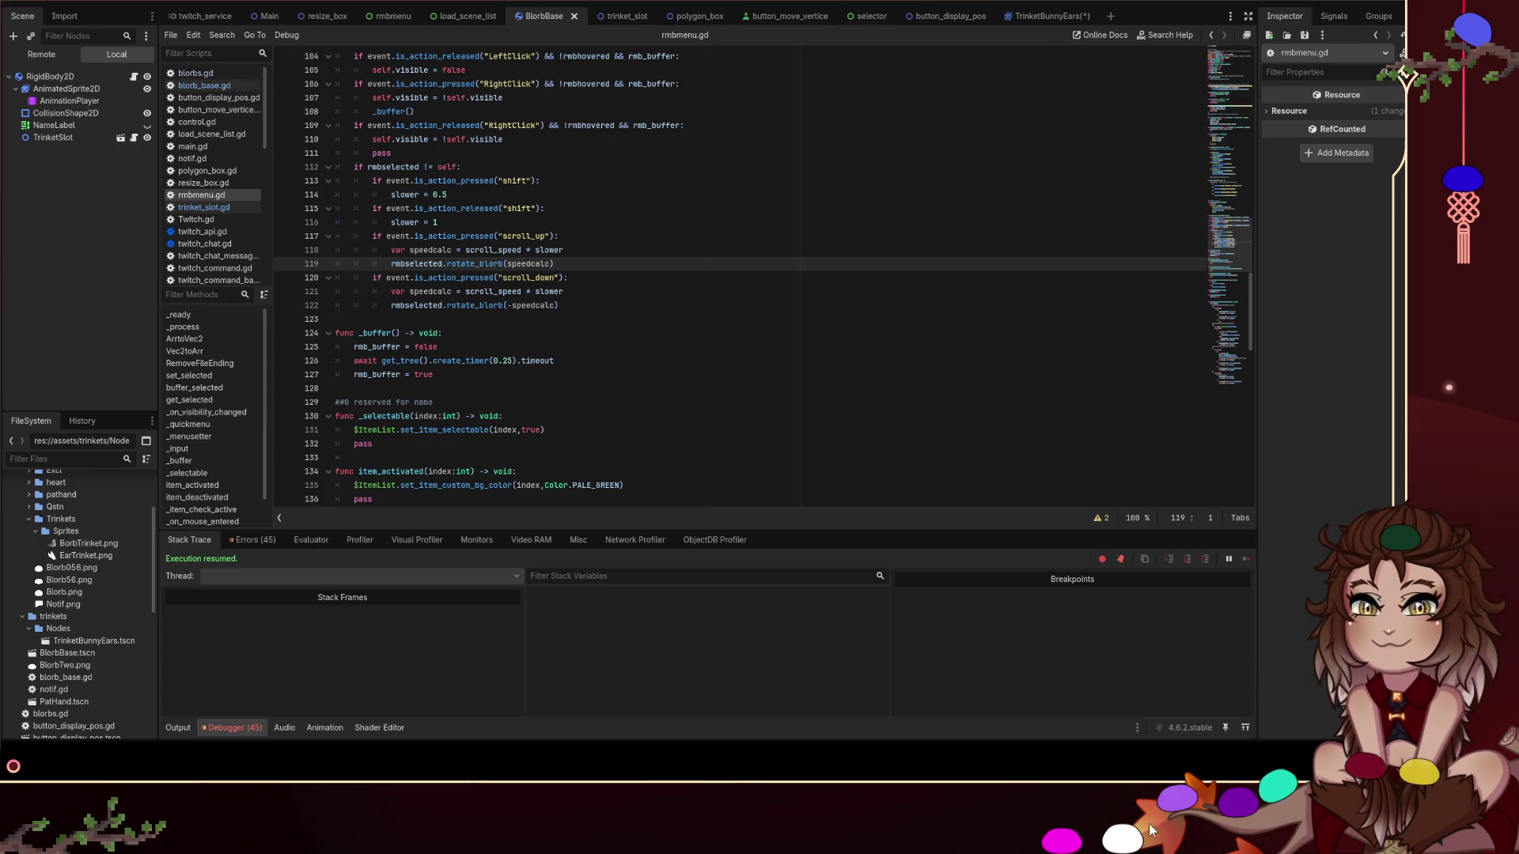
{"action": "mouse_move", "coordinate": [1122, 839]}
{"action": "left_mouse_down"}
{"action": "mouse_move", "coordinate": [1099, 779]}
{"action": "mouse_move", "coordinate": [601, 815]}
{"action": "left_mouse_up"}
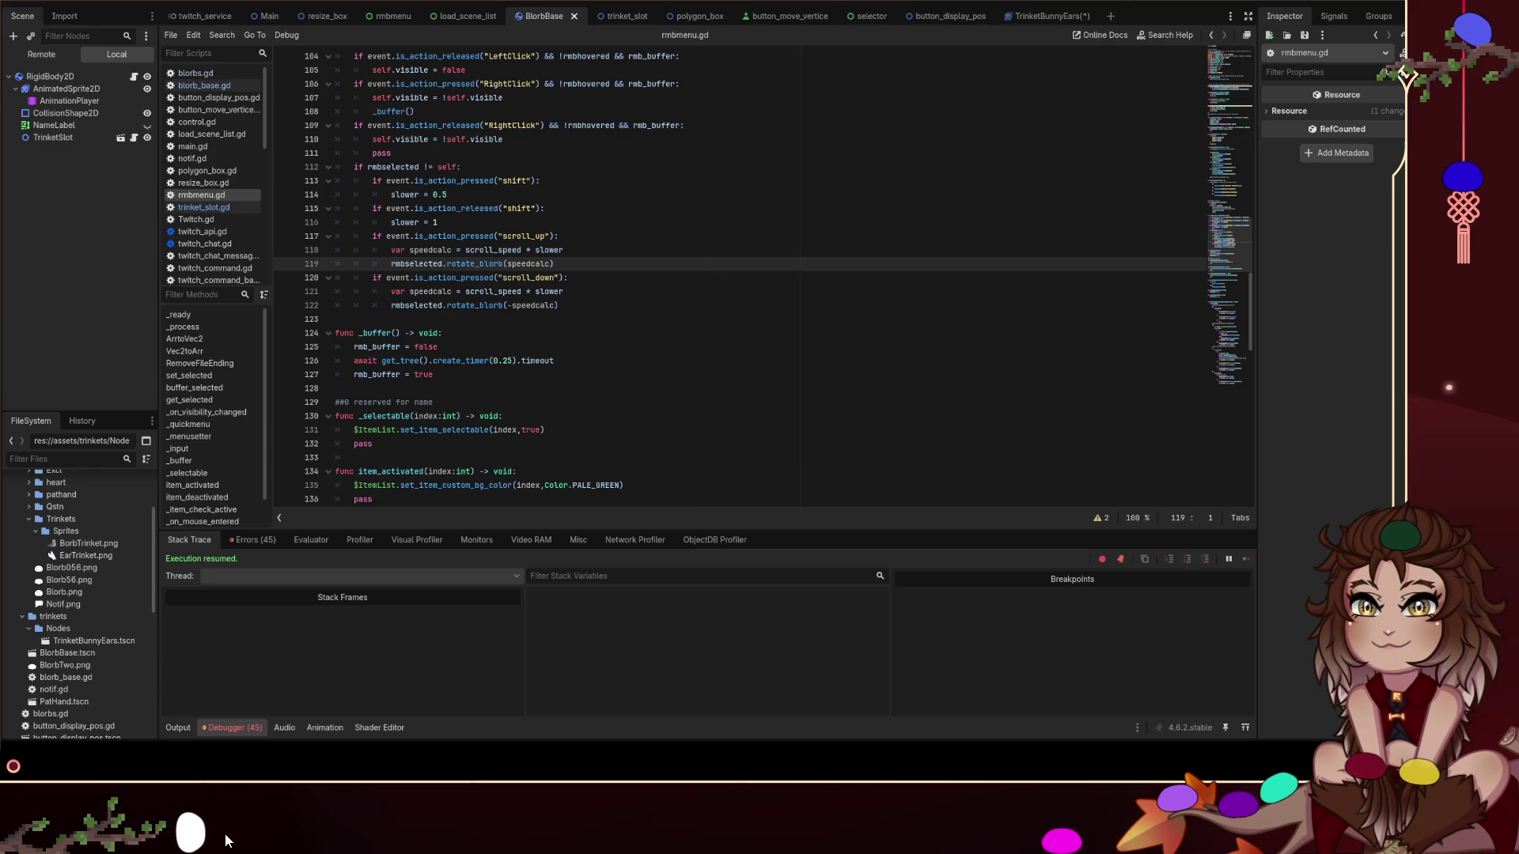
{"action": "mouse_move", "coordinate": [180, 831]}
{"action": "left_mouse_down"}
{"action": "mouse_move", "coordinate": [153, 794]}
{"action": "mouse_move", "coordinate": [142, 803]}
{"action": "left_mouse_up"}
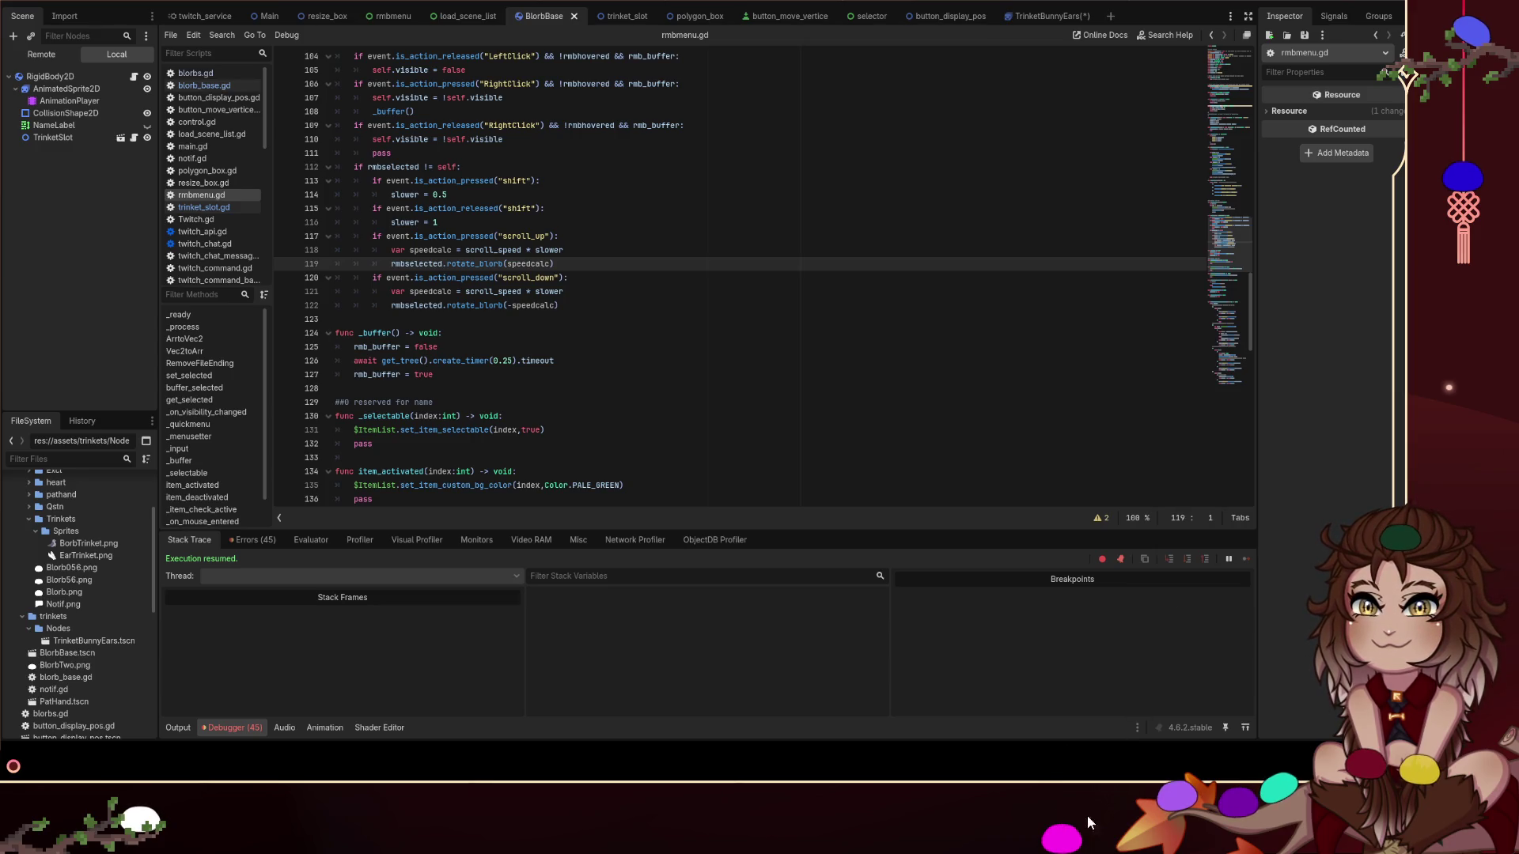
{"action": "left_click_drag", "start_coordinate": [1060, 838], "coordinate": [1118, 831]}
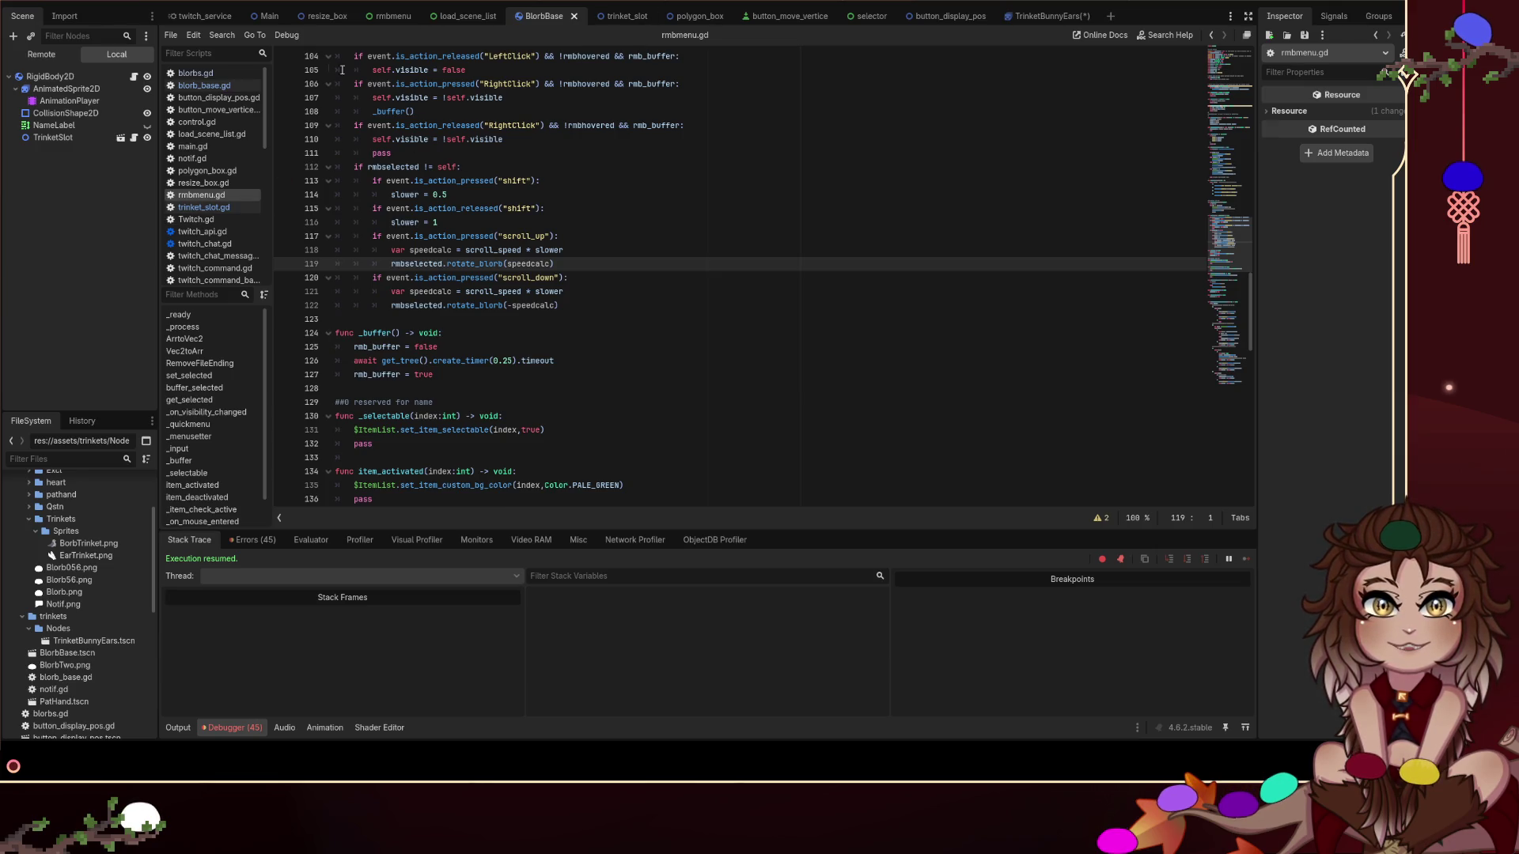
{"action": "left_click", "coordinate": [266, 15]}
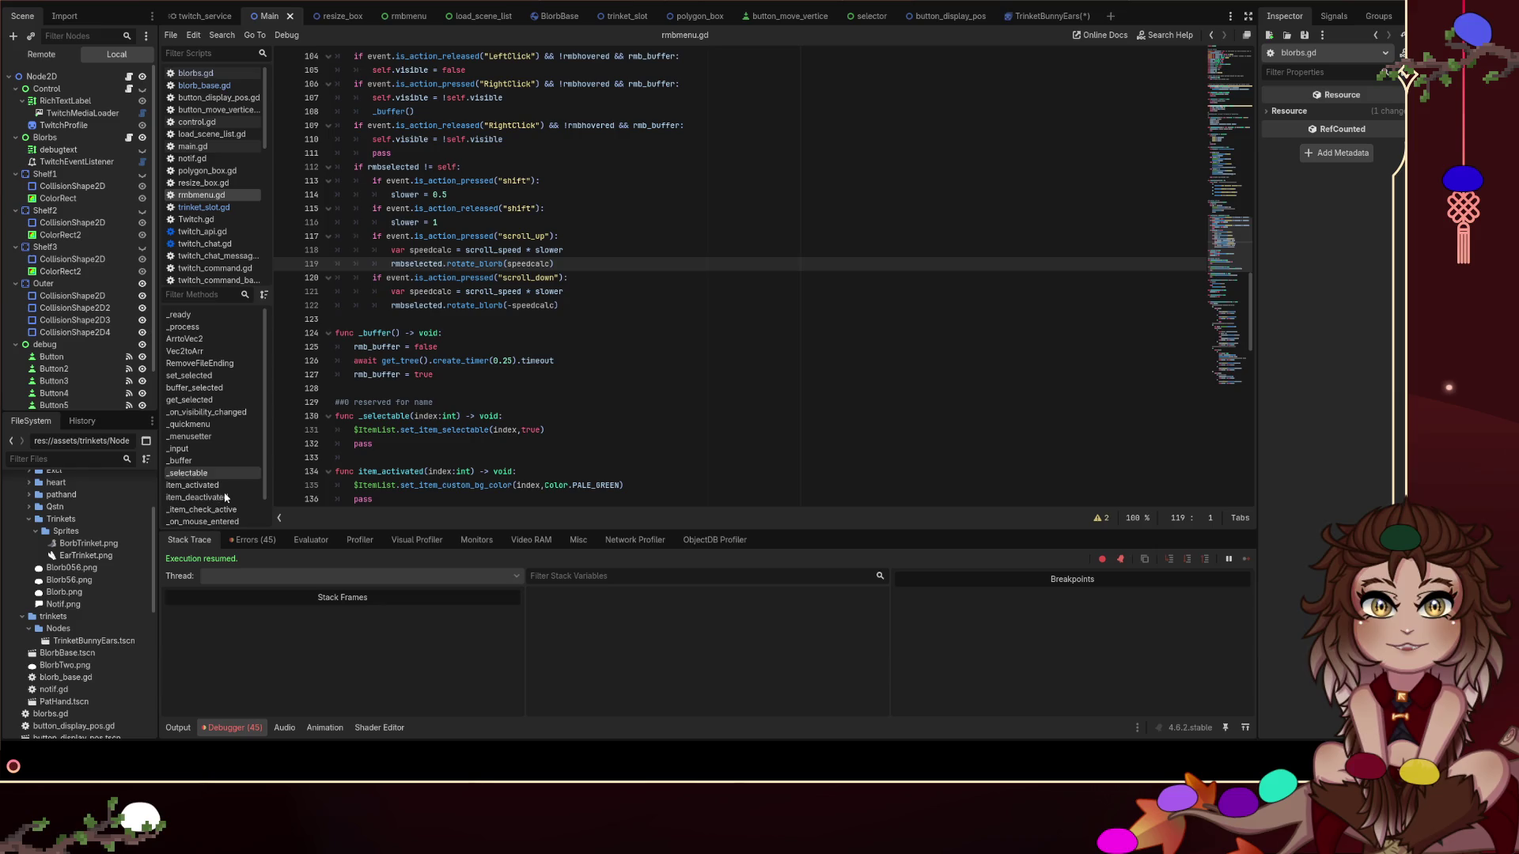
Switch to the resize_box scene, browse resize_box.gd and blorb_base.gd, then open trinket_slot.gd
{"action": "left_click", "coordinate": [661, 8]}
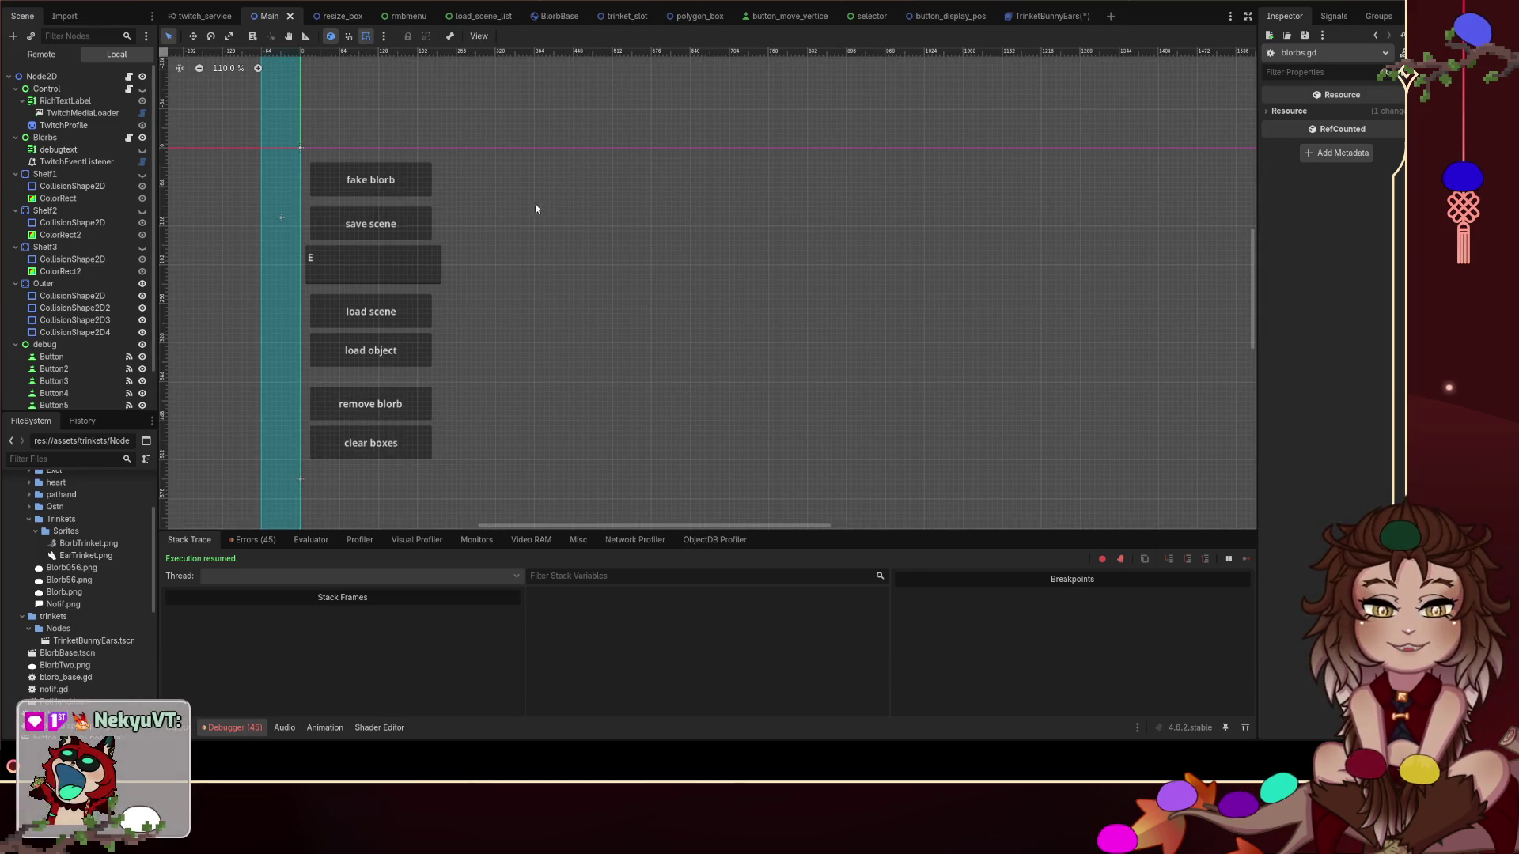
{"action": "left_click", "coordinate": [337, 16]}
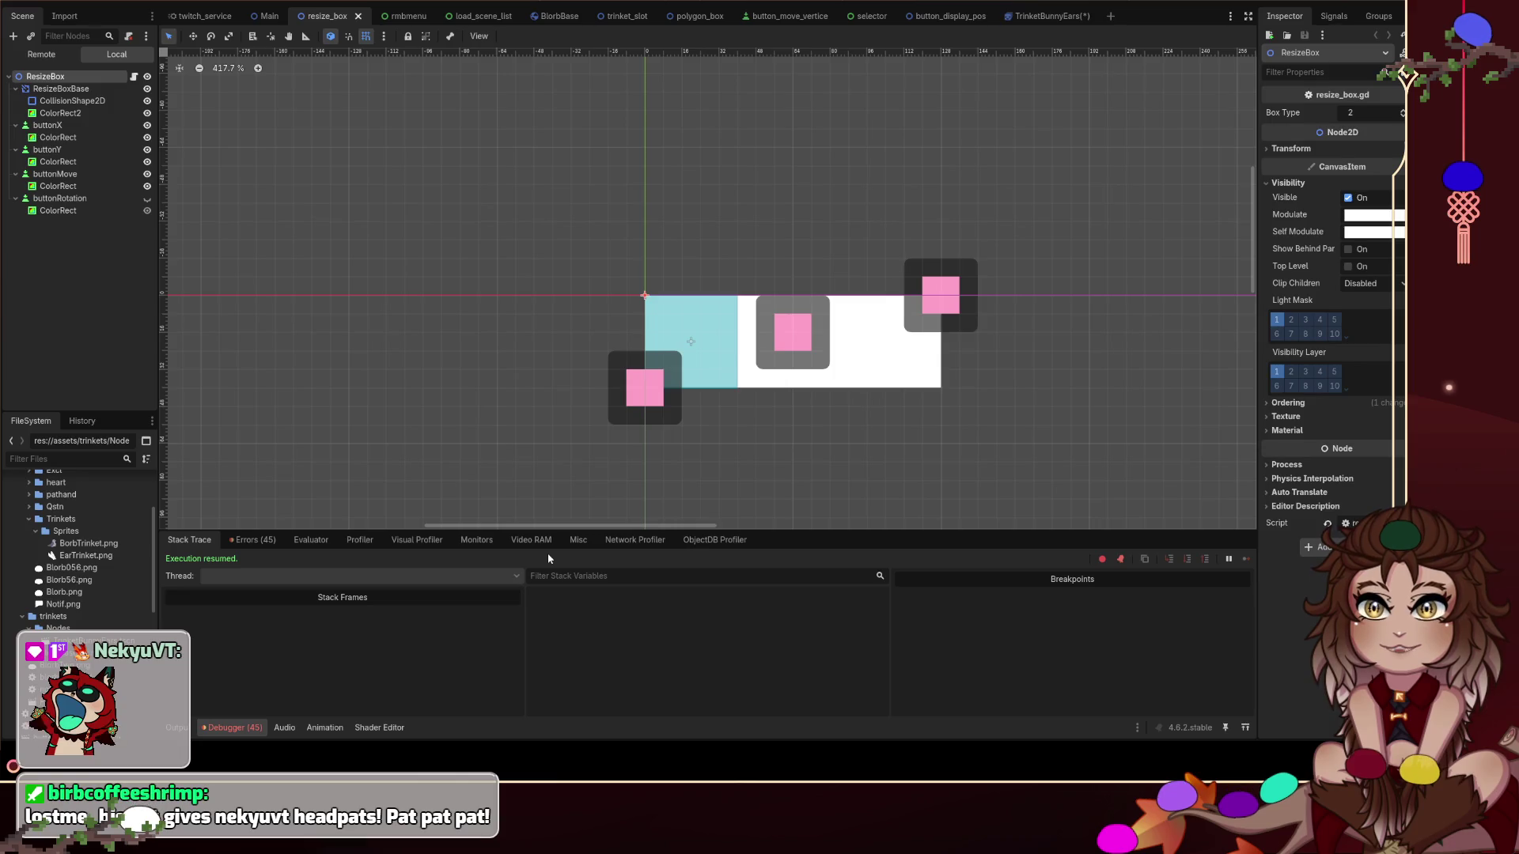
{"action": "left_click", "coordinate": [134, 76]}
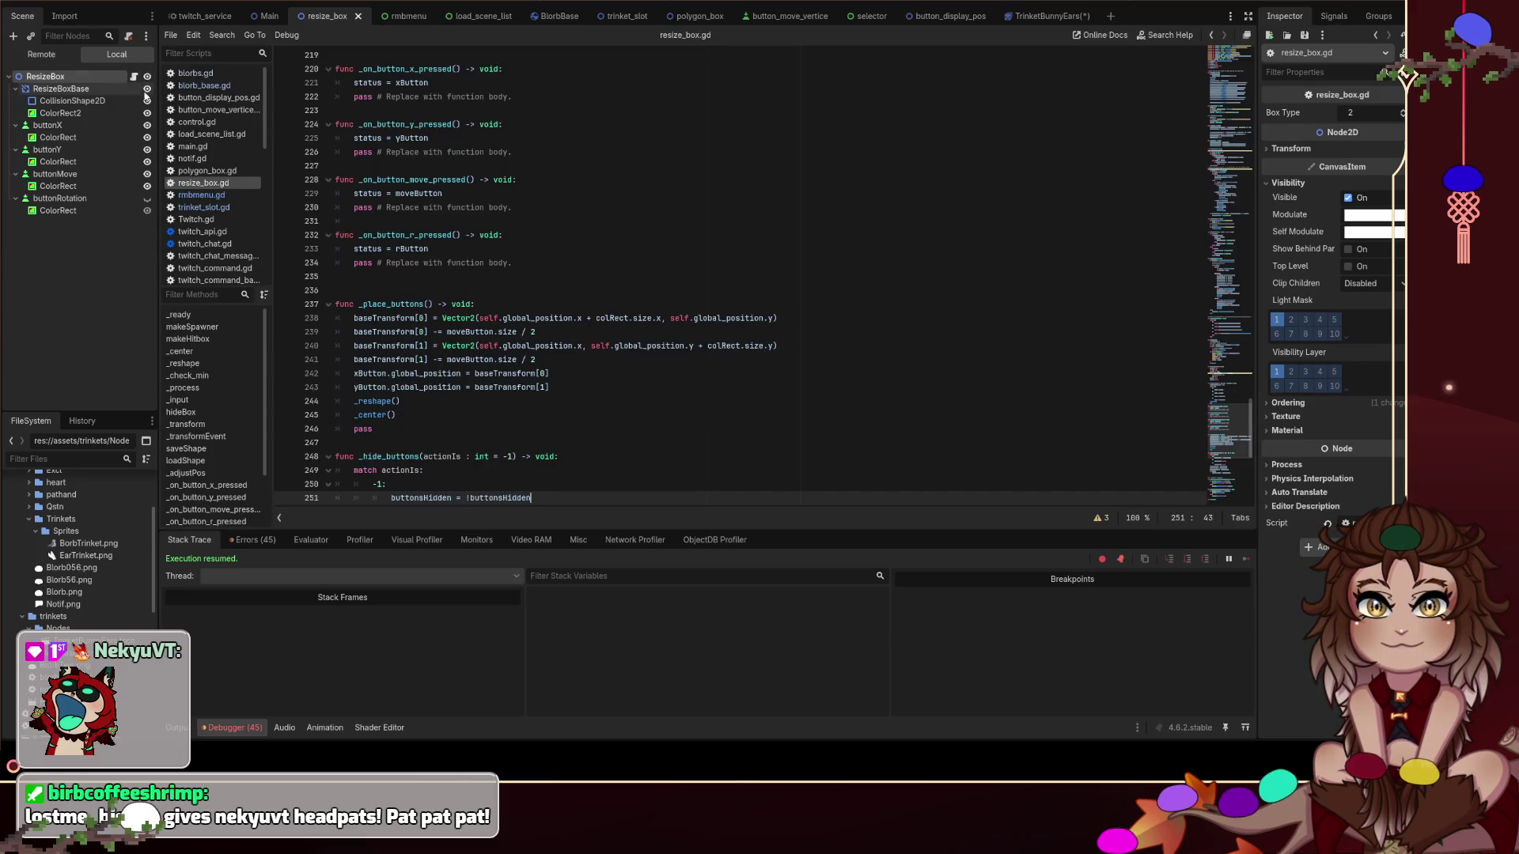
{"action": "scroll", "coordinate": [568, 249], "scroll_direction": "up", "scroll_amount": 20}
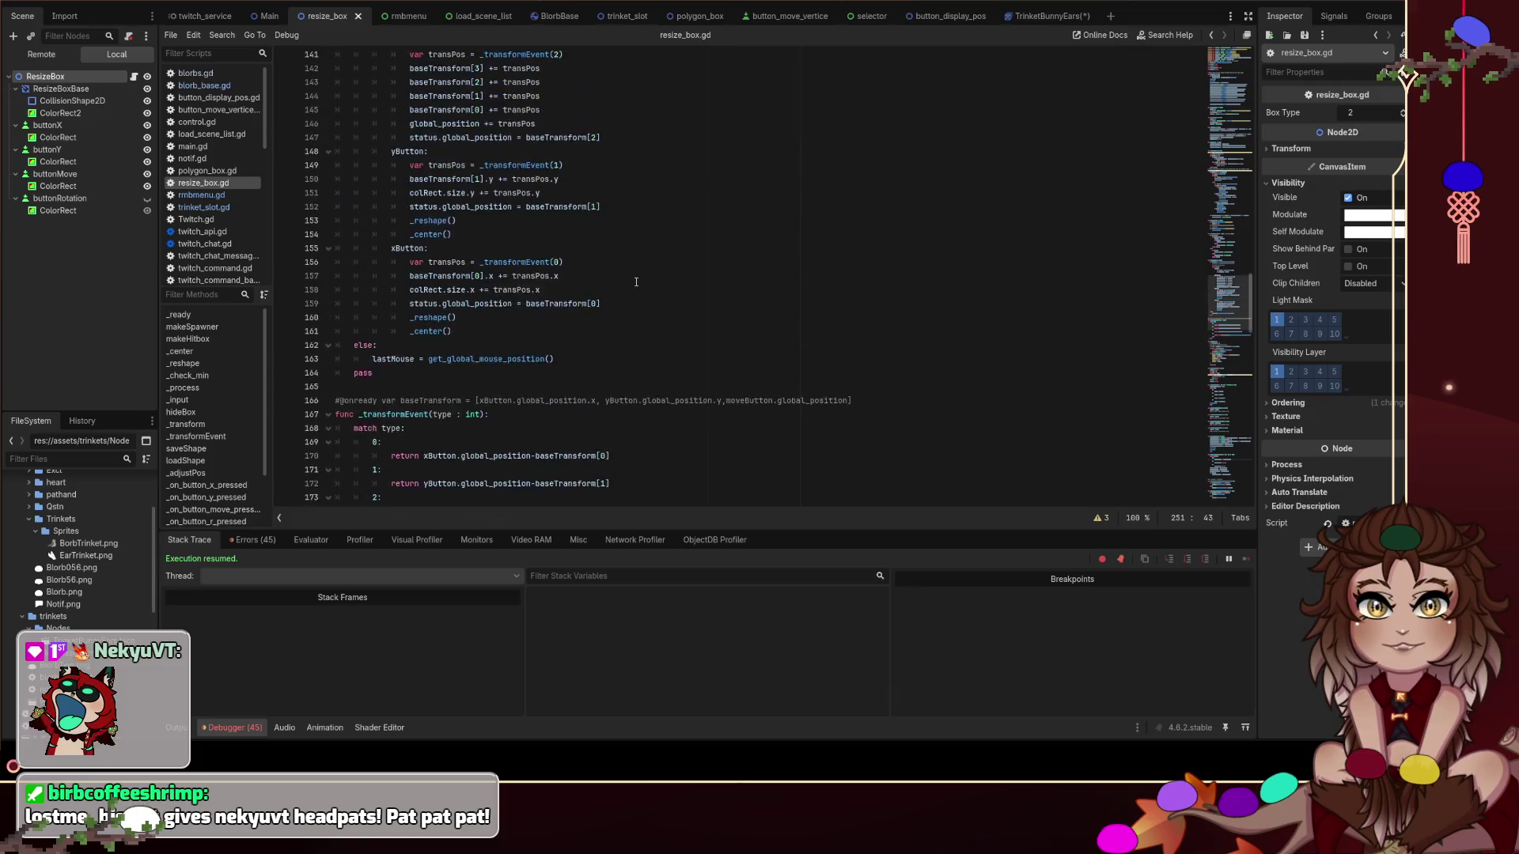
{"action": "scroll", "coordinate": [636, 283], "scroll_direction": "up", "scroll_amount": 12}
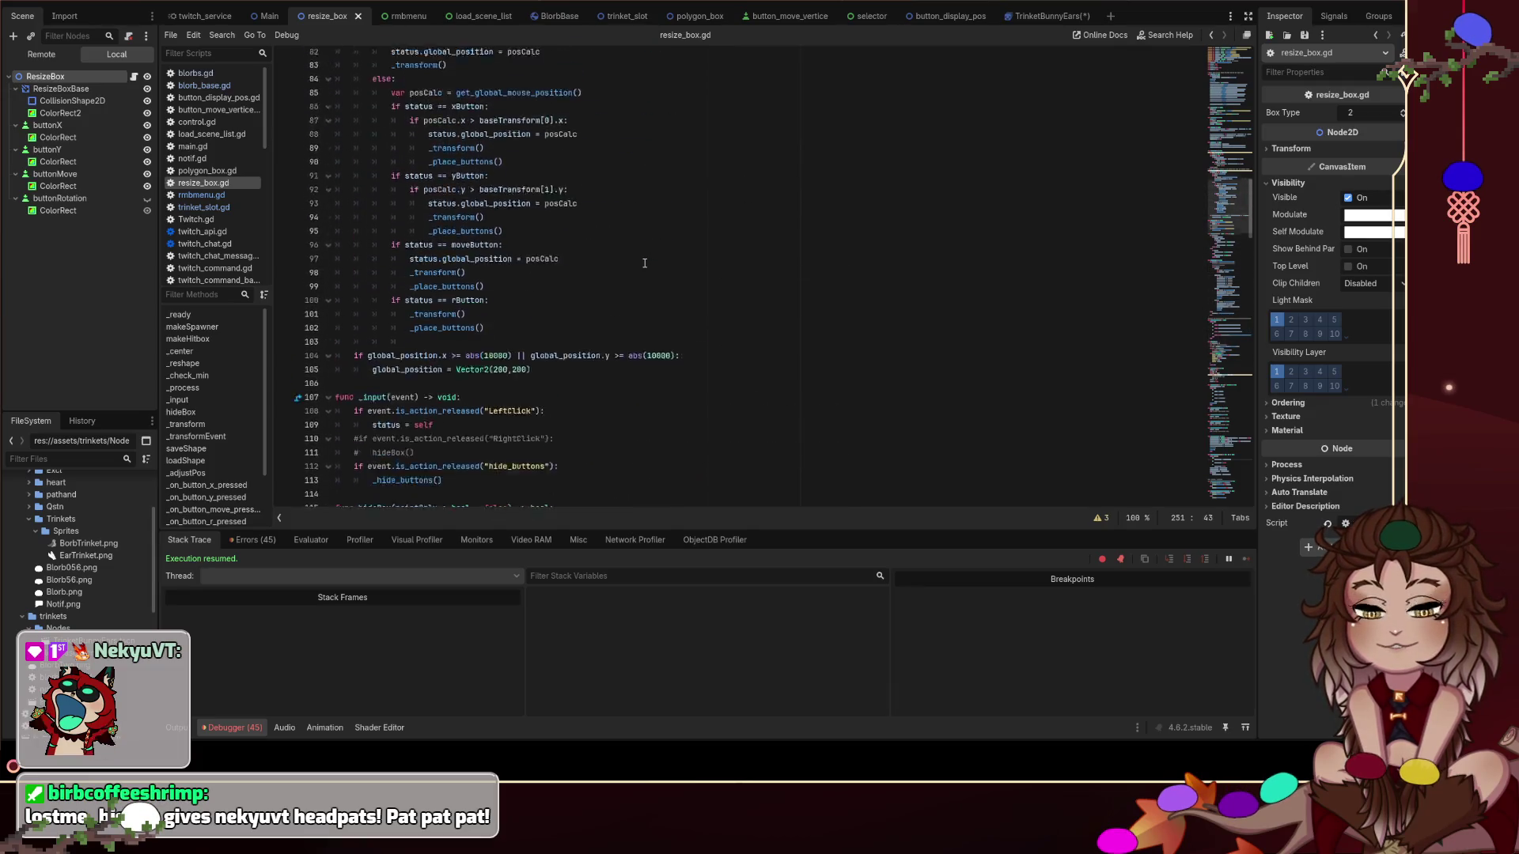
{"action": "left_click", "coordinate": [210, 87]}
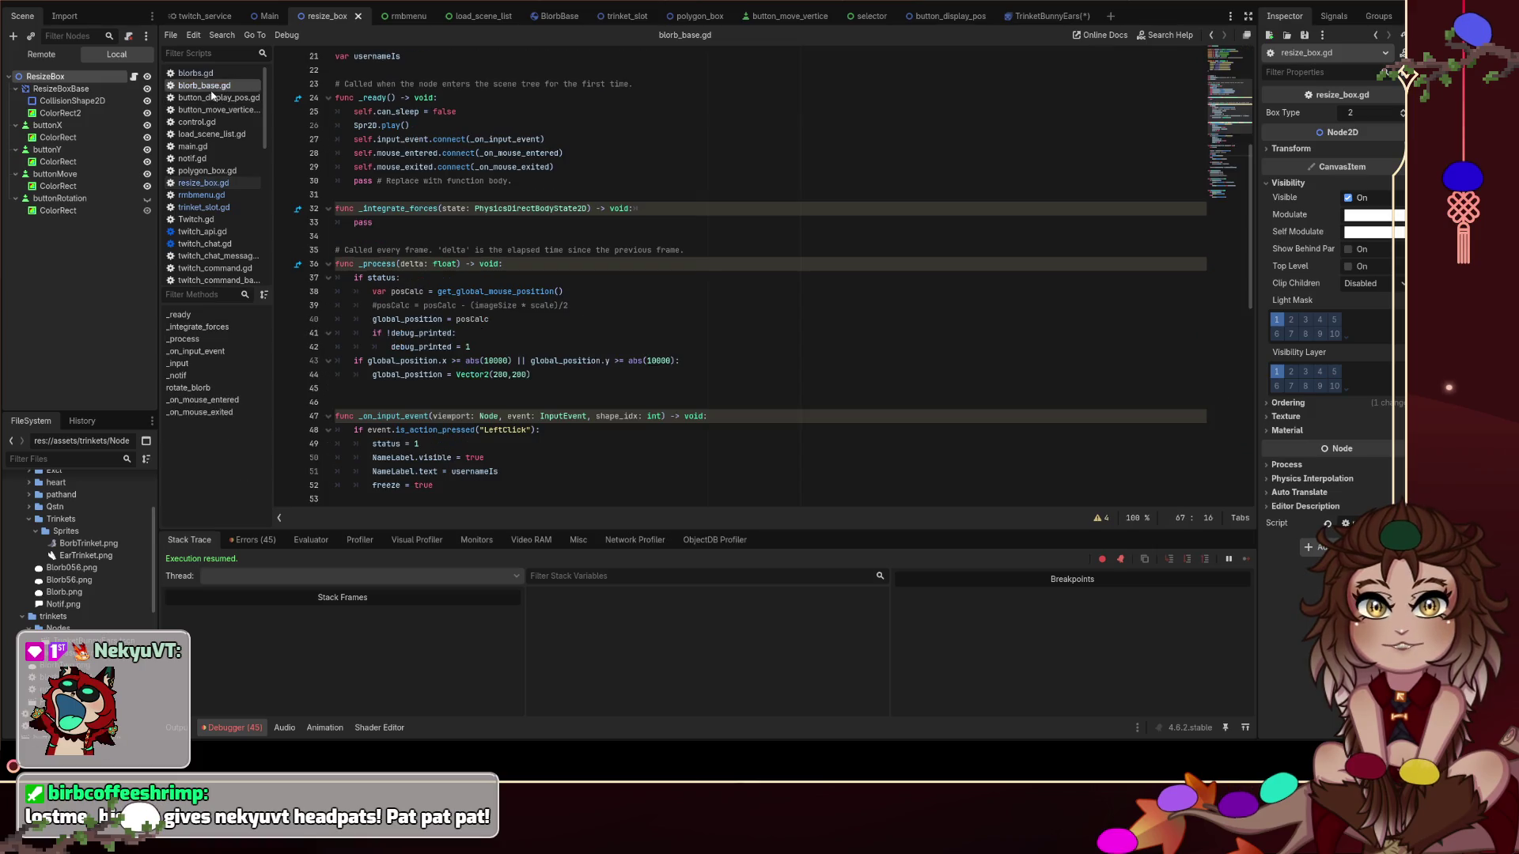
{"action": "left_click", "coordinate": [228, 207]}
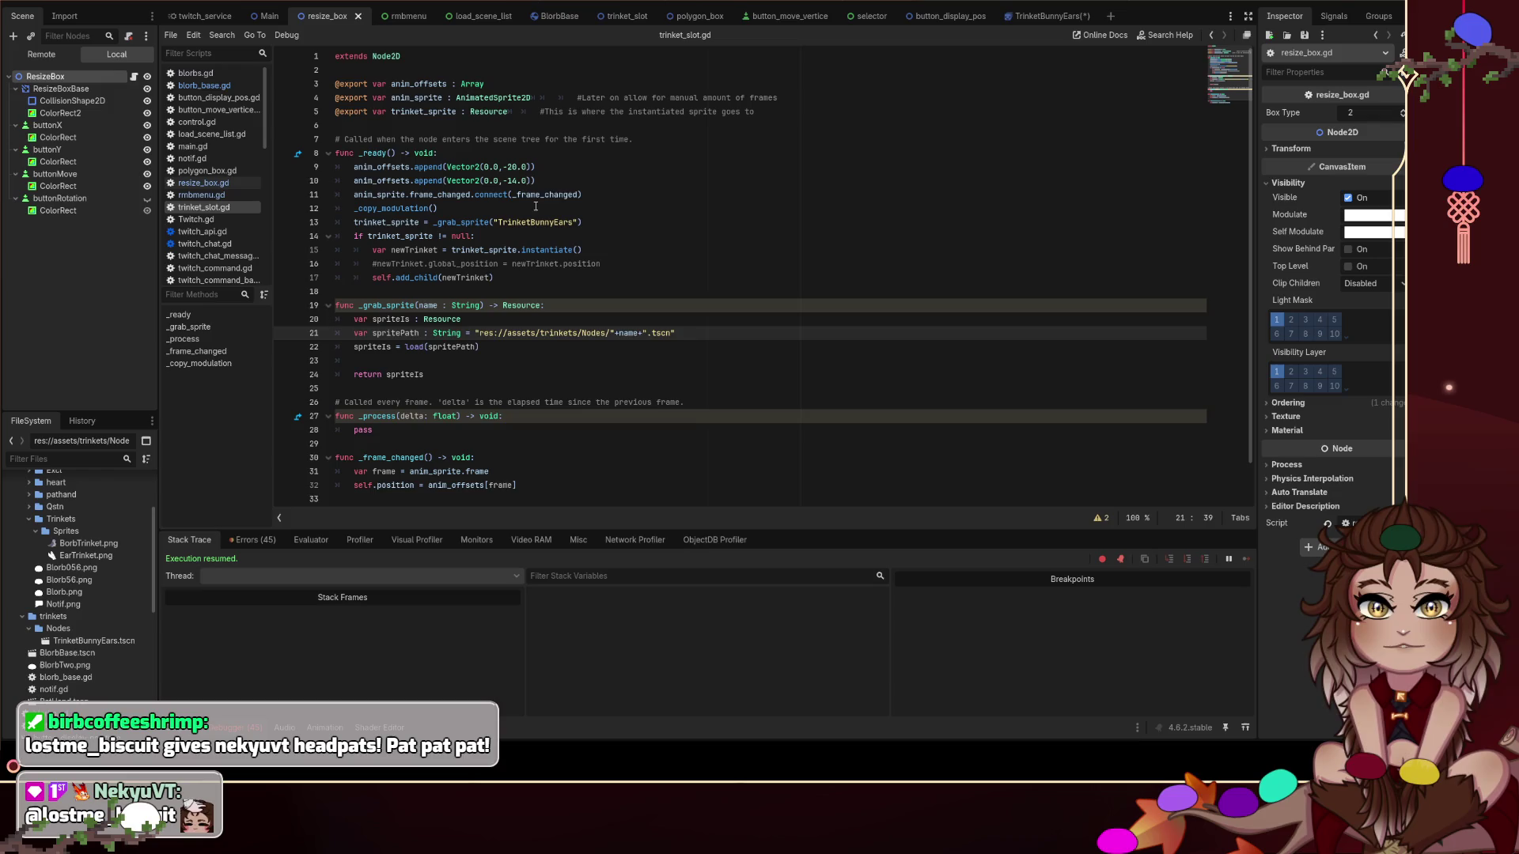
At the line 4 comment, type 'mu' and undo it, then select the anim_offsets append lines 9–10
{"action": "left_click", "coordinate": [616, 168]}
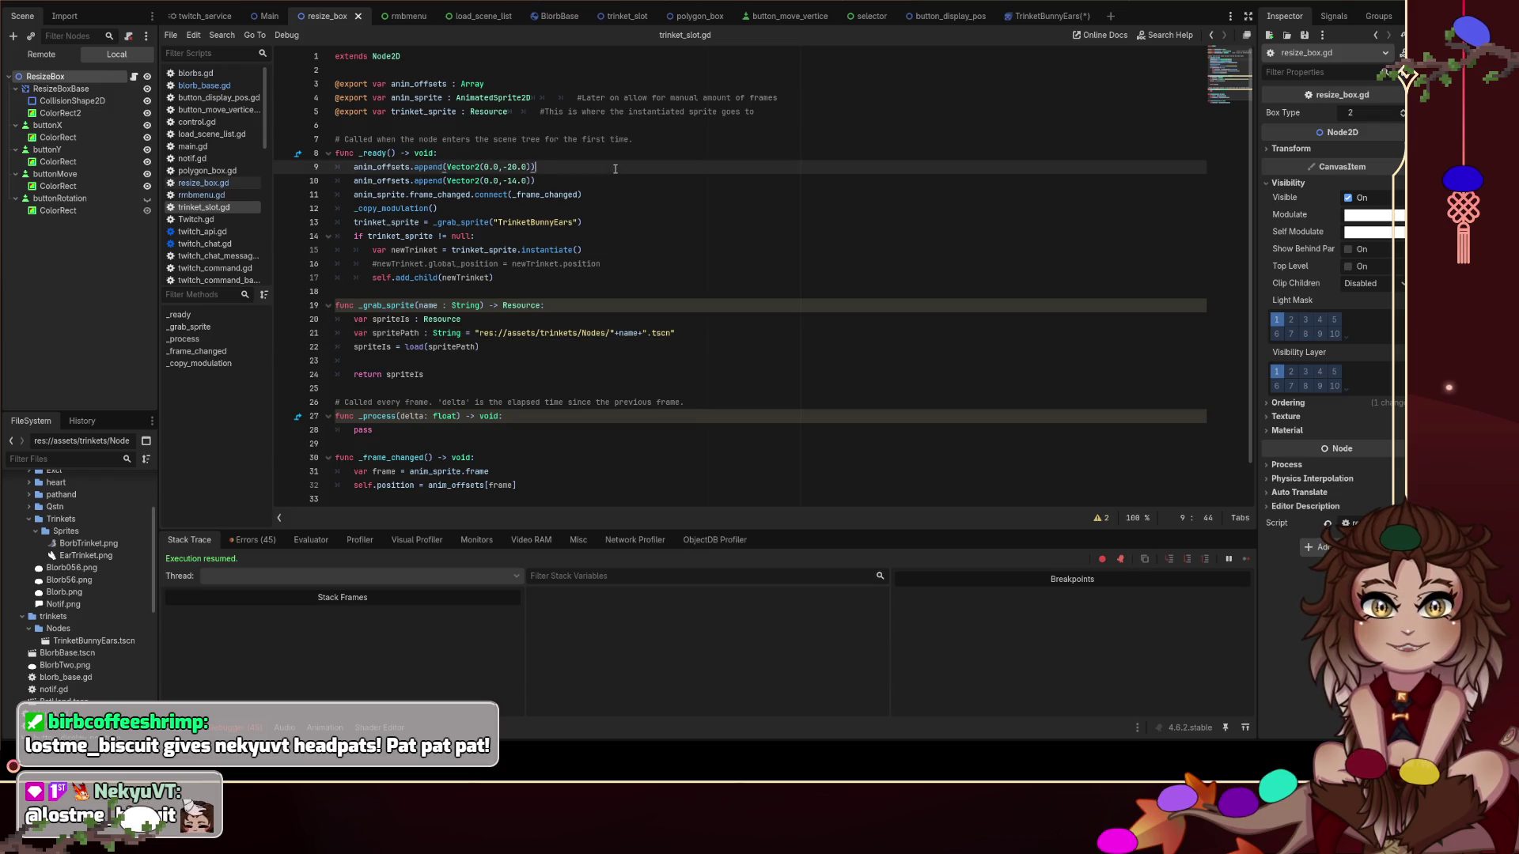
{"action": "left_click", "coordinate": [806, 94]}
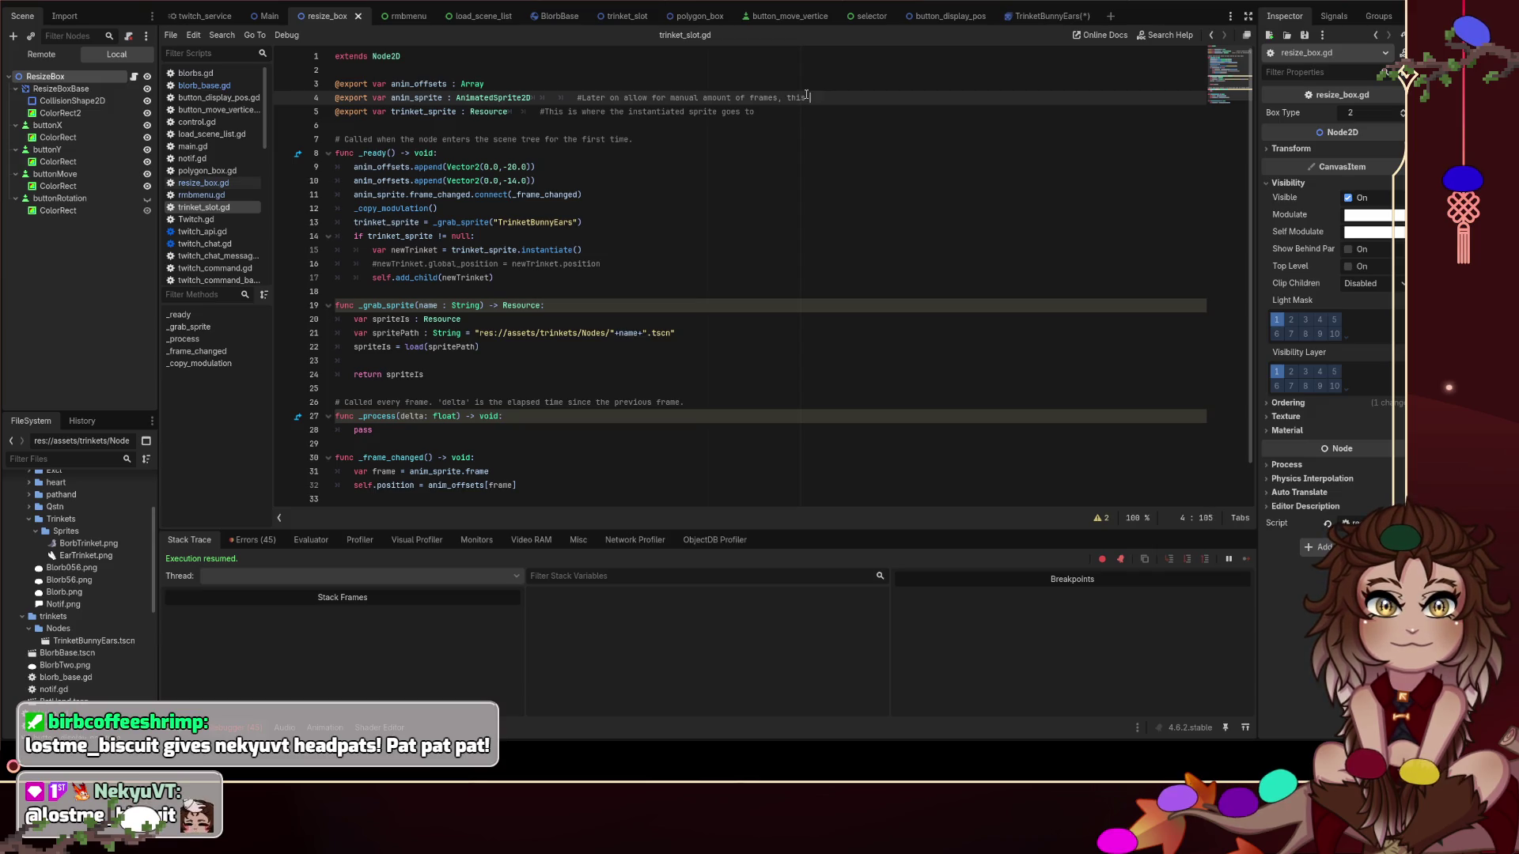
{"action": "type", "text": "mu"}
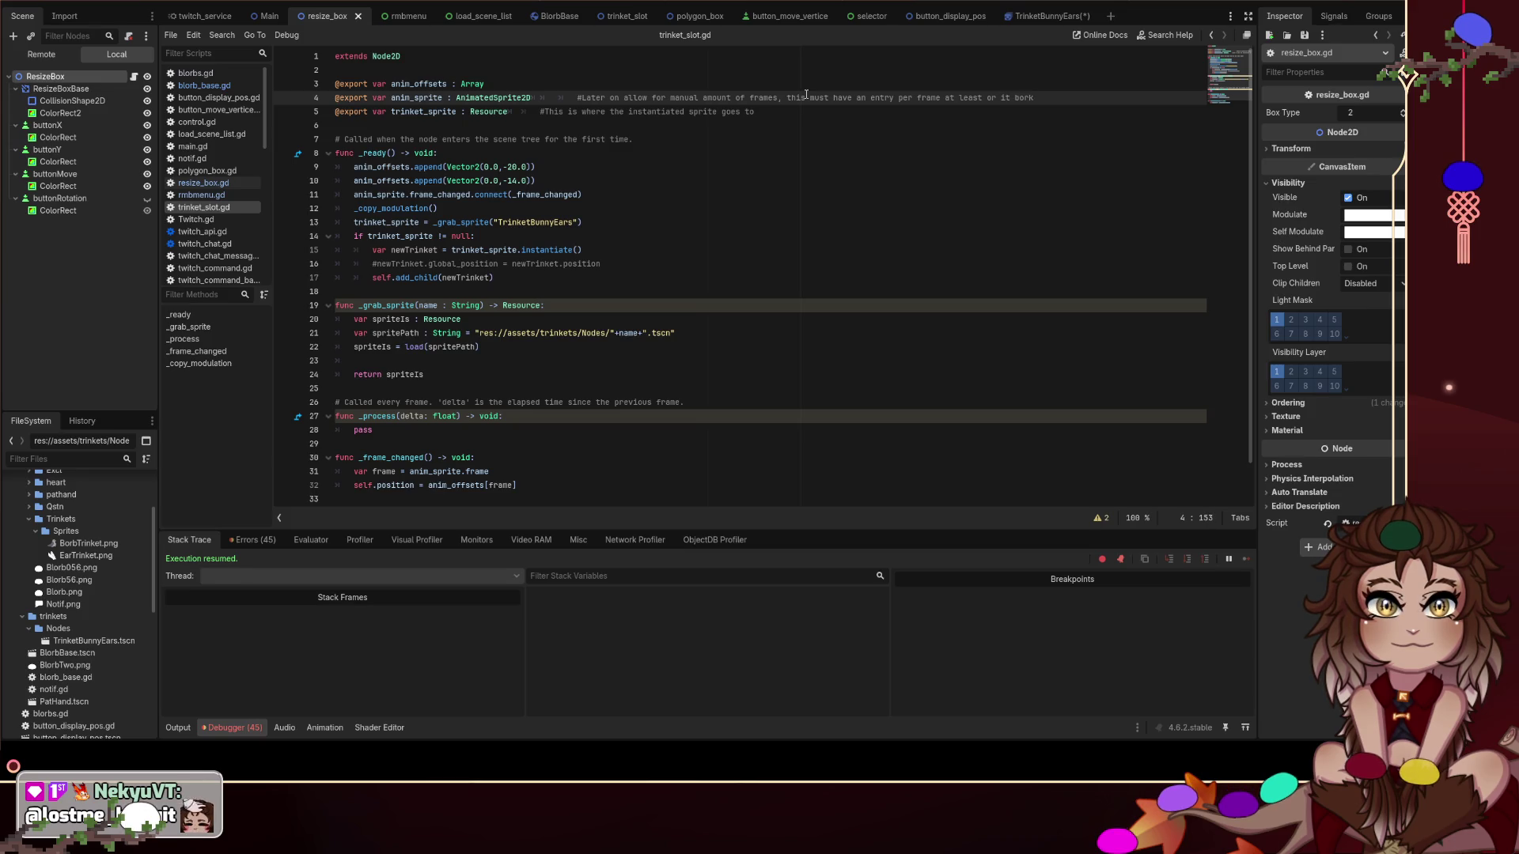
{"action": "key", "text": "ctrl+z"}
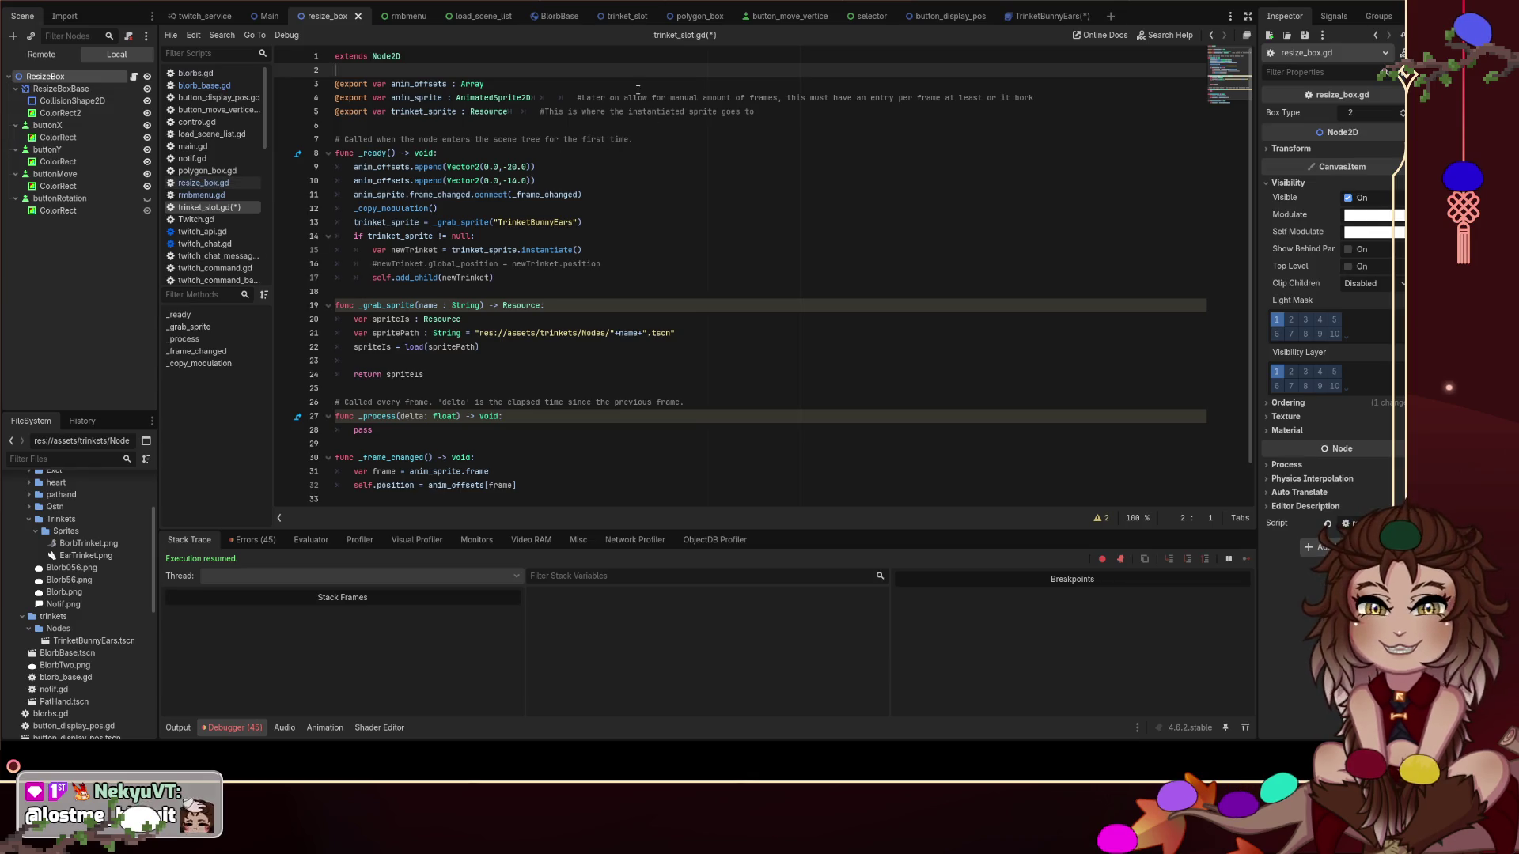
{"action": "left_click", "coordinate": [628, 180]}
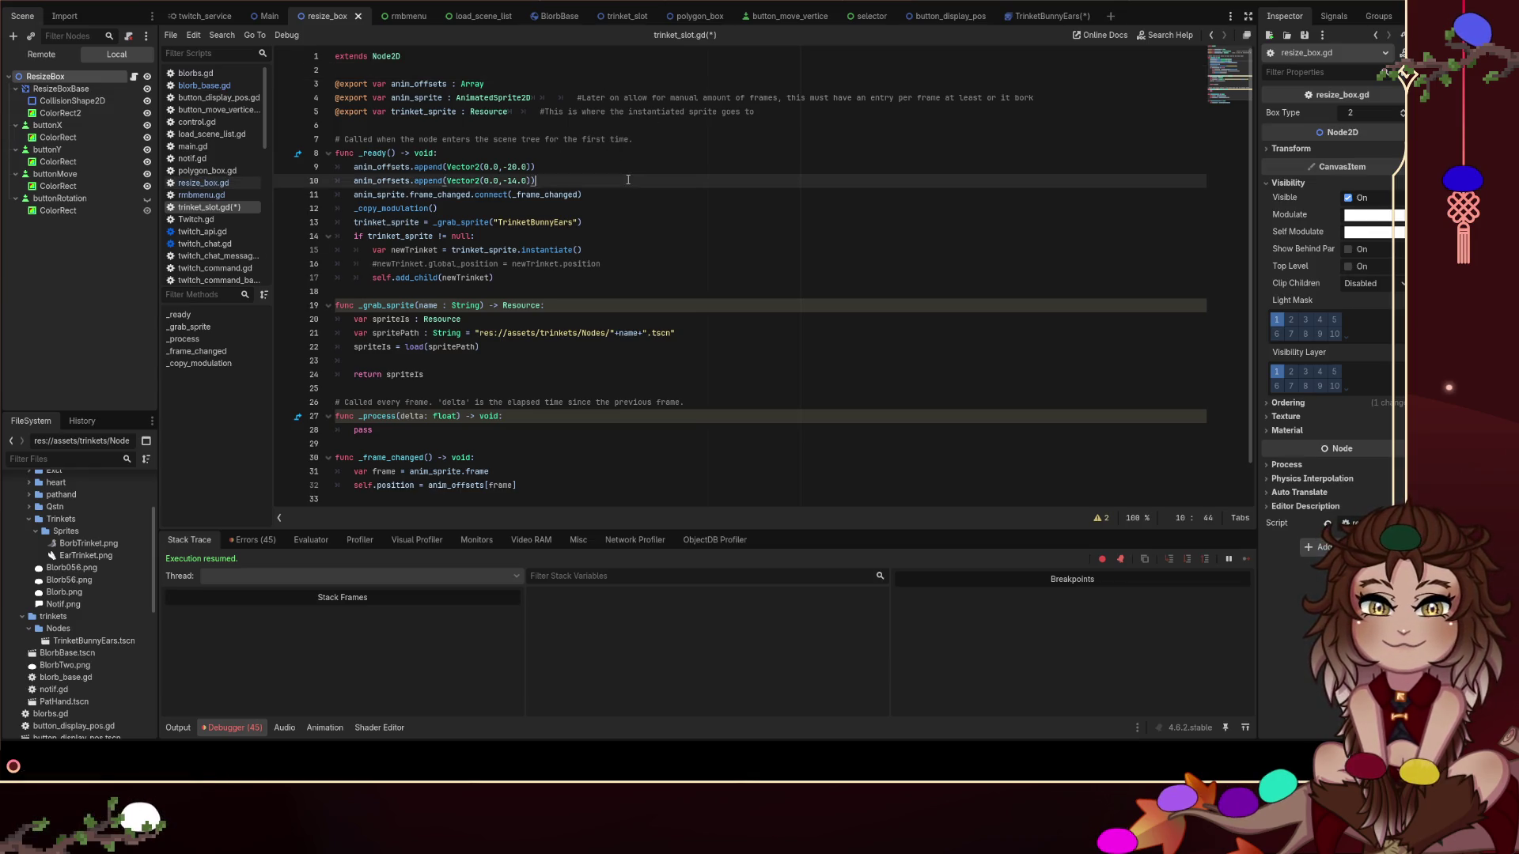
{"action": "left_click_drag", "start_coordinate": [626, 180], "coordinate": [266, 170]}
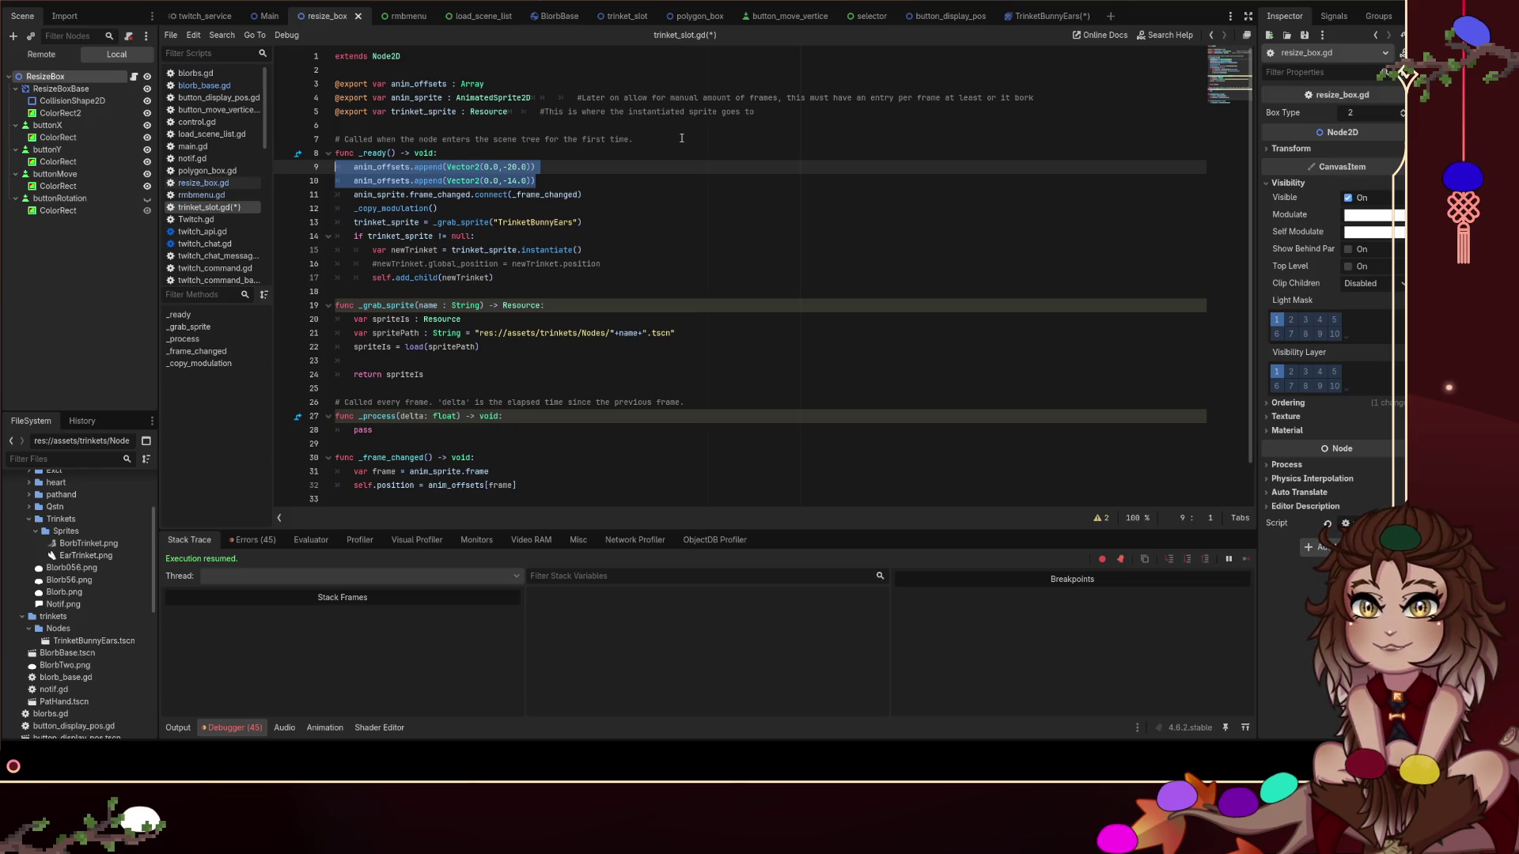
{"action": "left_click", "coordinate": [781, 210]}
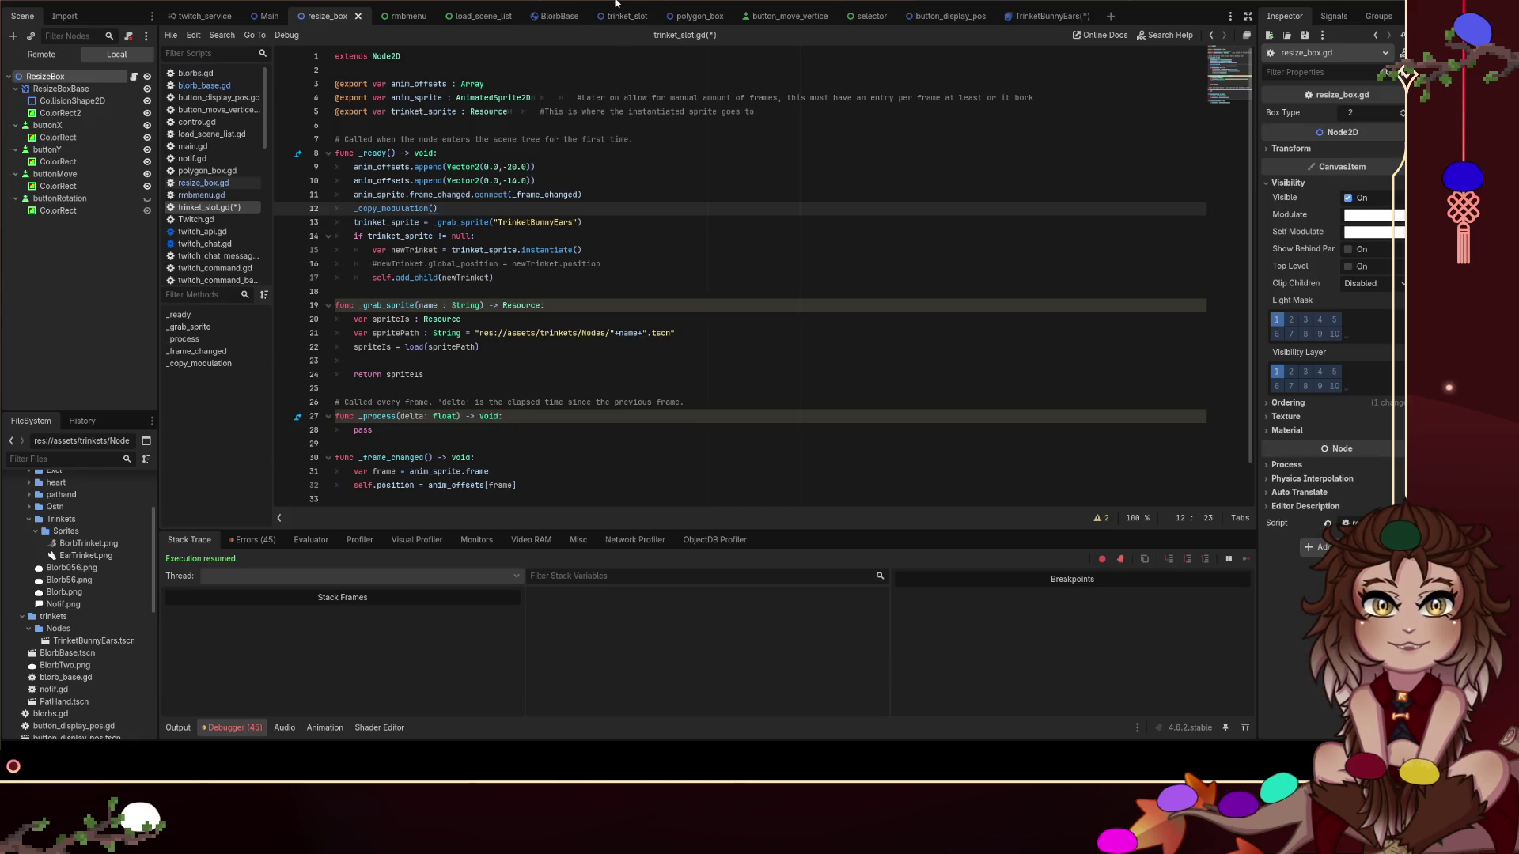
{"action": "left_click", "coordinate": [719, 6]}
{"action": "left_click", "coordinate": [691, 3]}
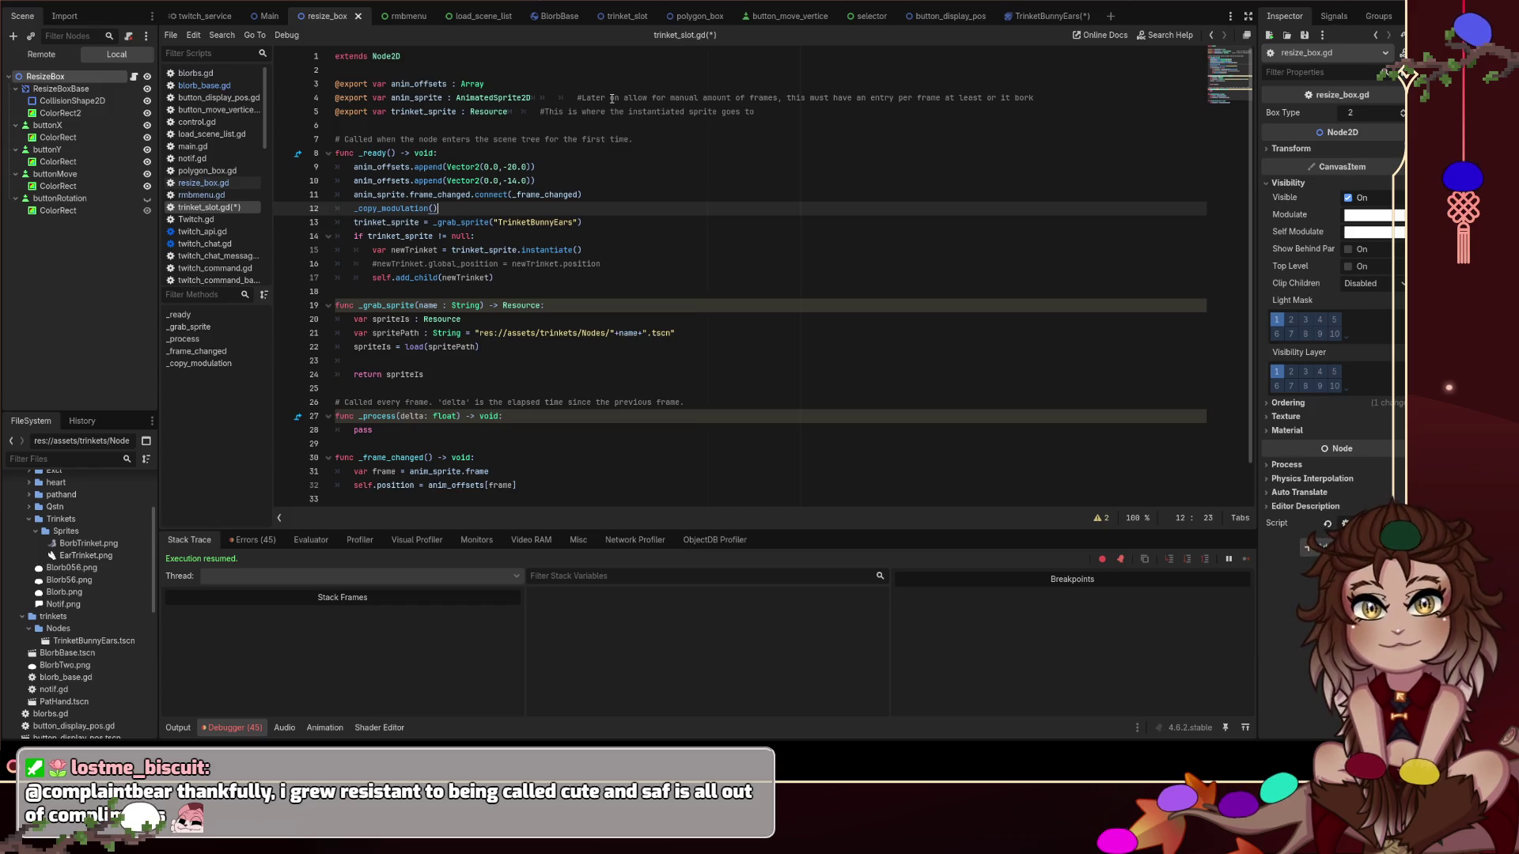
{"action": "double_click", "coordinate": [427, 98]}
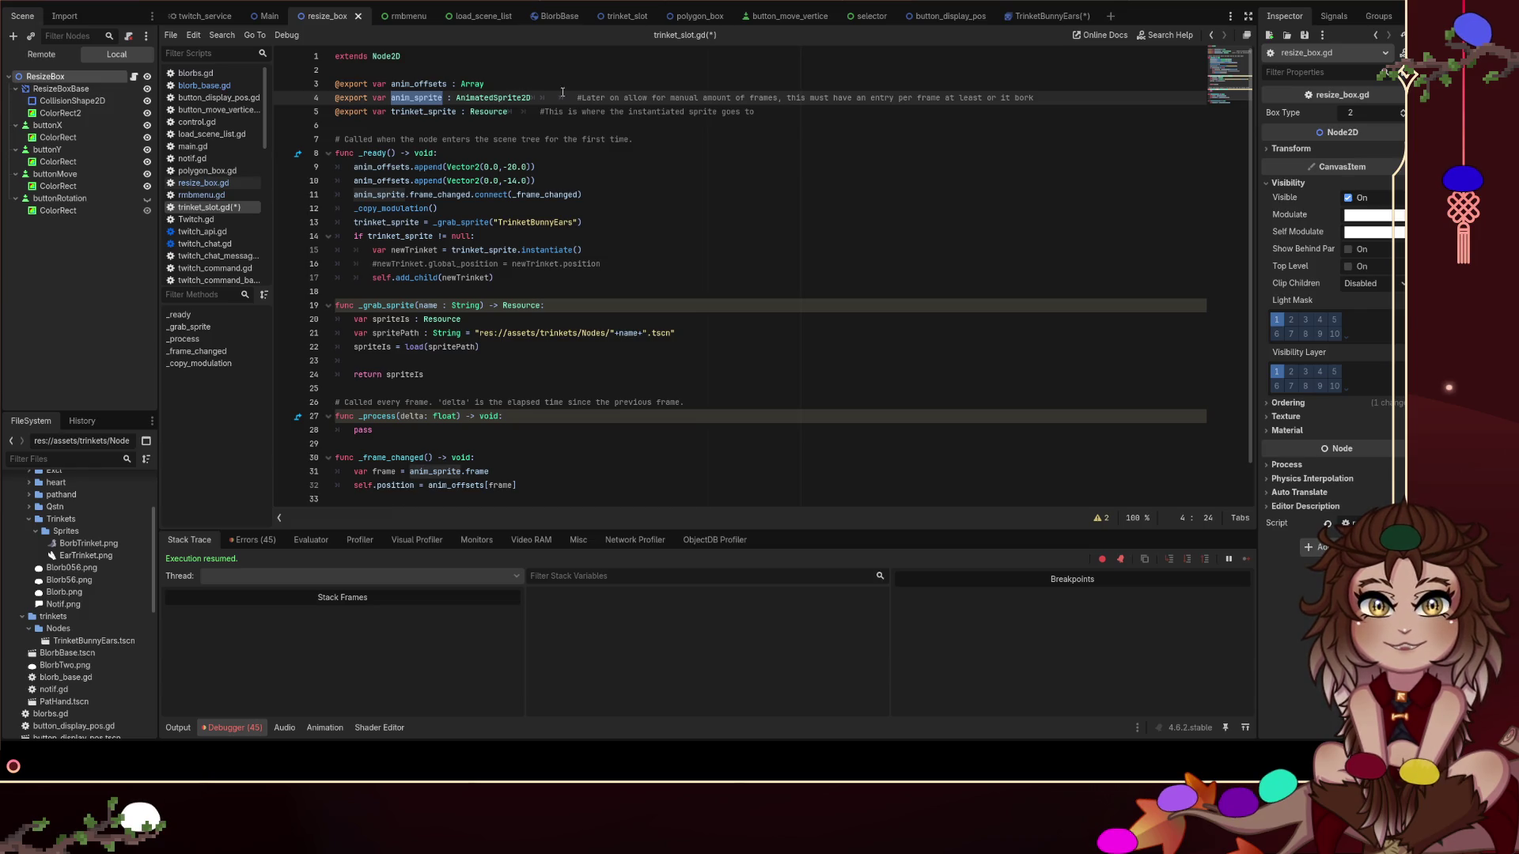
{"action": "left_click_drag", "start_coordinate": [585, 98], "coordinate": [769, 100]}
{"action": "left_click", "coordinate": [811, 143]}
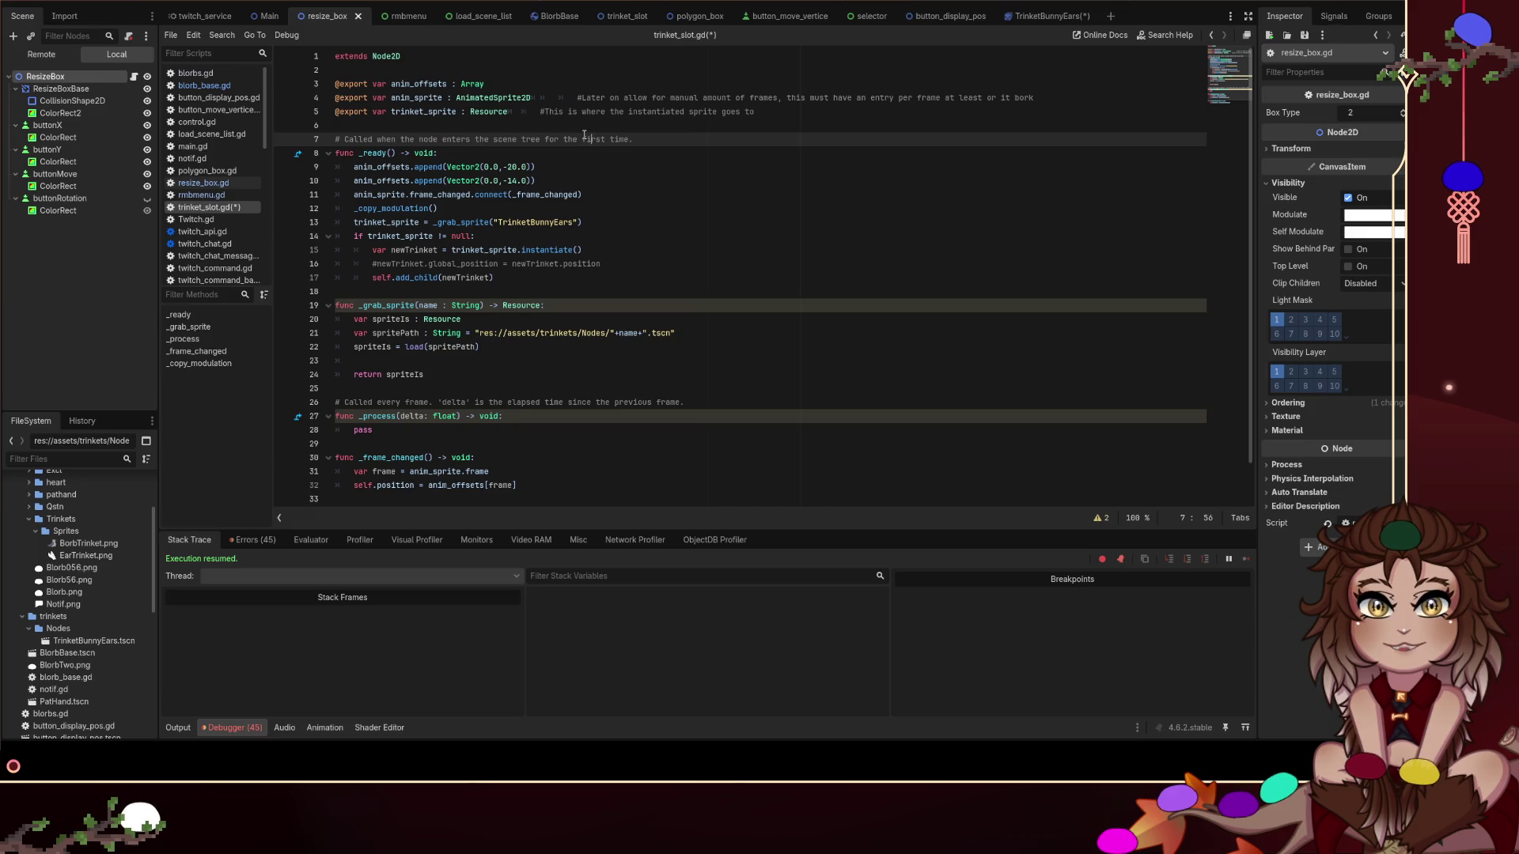
{"action": "double_click", "coordinate": [380, 180]}
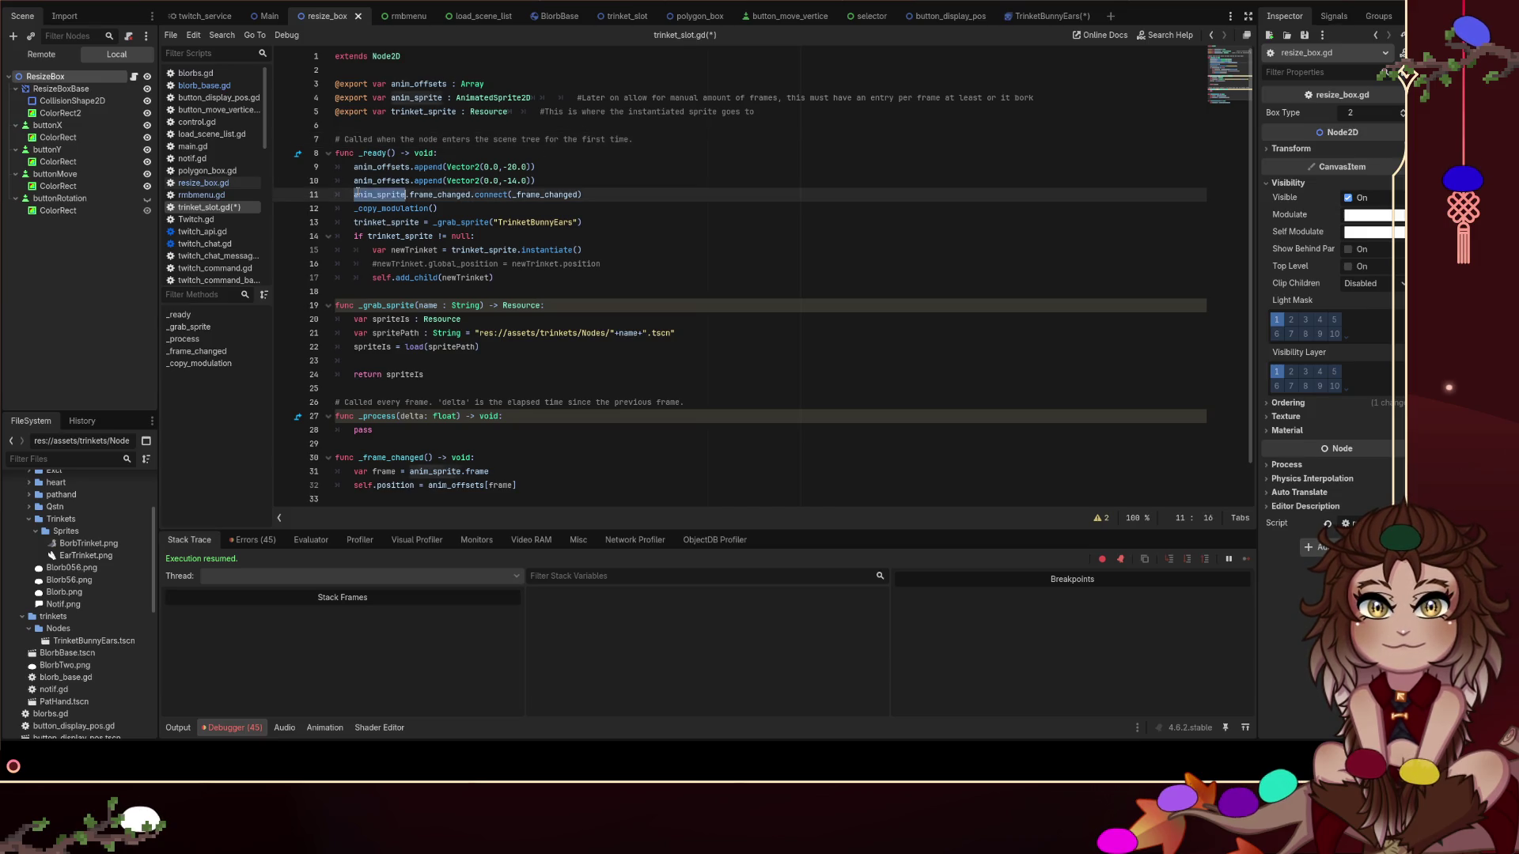
{"action": "scroll", "coordinate": [449, 468], "scroll_direction": "down", "scroll_amount": 1}
{"action": "left_click_drag", "start_coordinate": [551, 446], "coordinate": [301, 432]}
{"action": "left_click", "coordinate": [699, 391]}
{"action": "scroll", "coordinate": [712, 399], "scroll_direction": "up", "scroll_amount": 1}
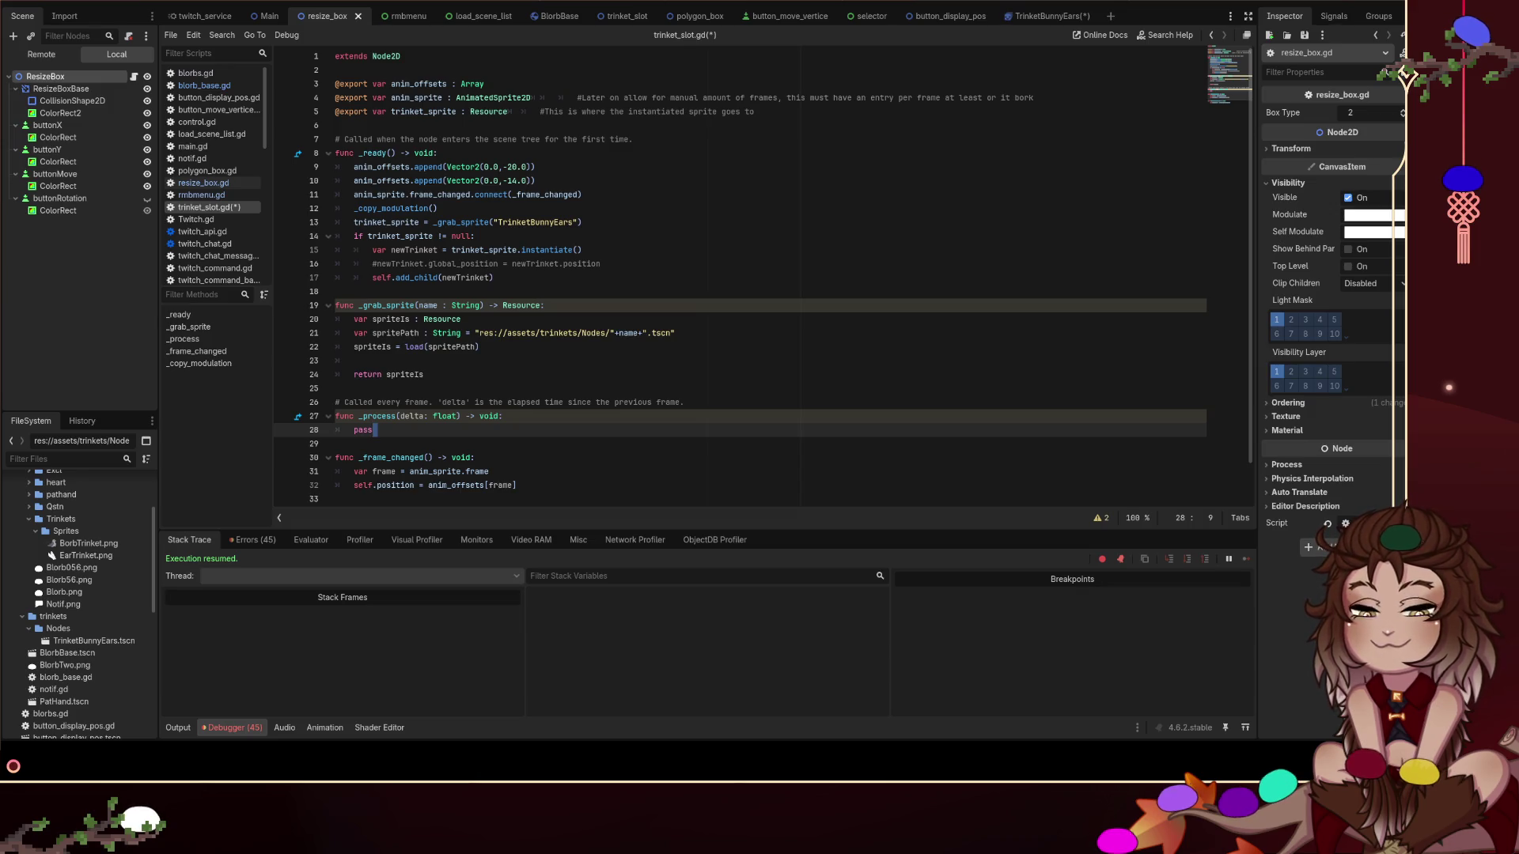
Place the caret on empty line 18, then at the end of line 19 in trinket_slot.gd
{"action": "left_click", "coordinate": [609, 291]}
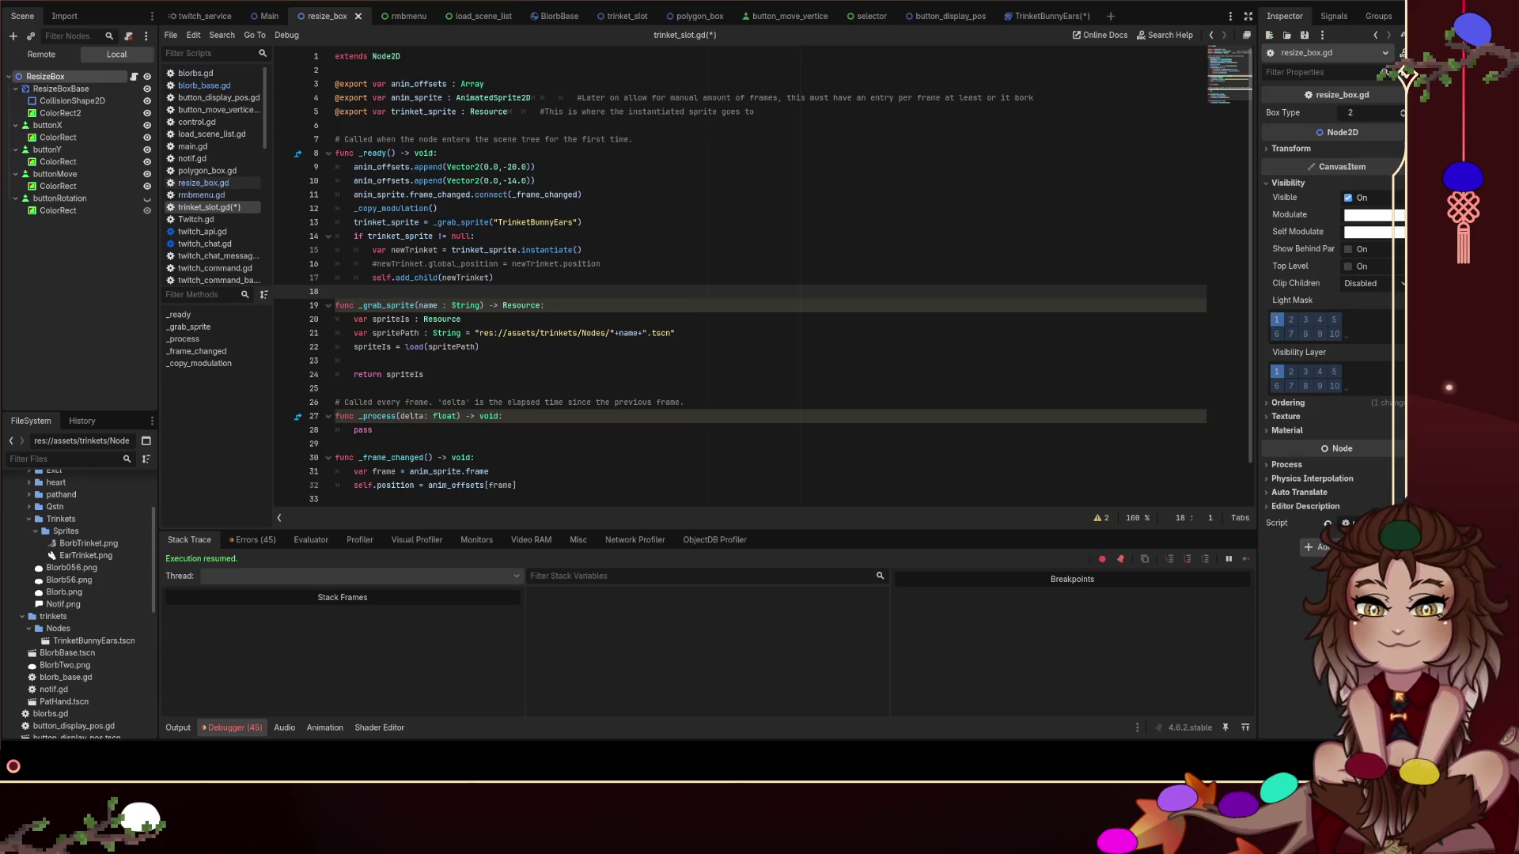
{"action": "left_click", "coordinate": [753, 311]}
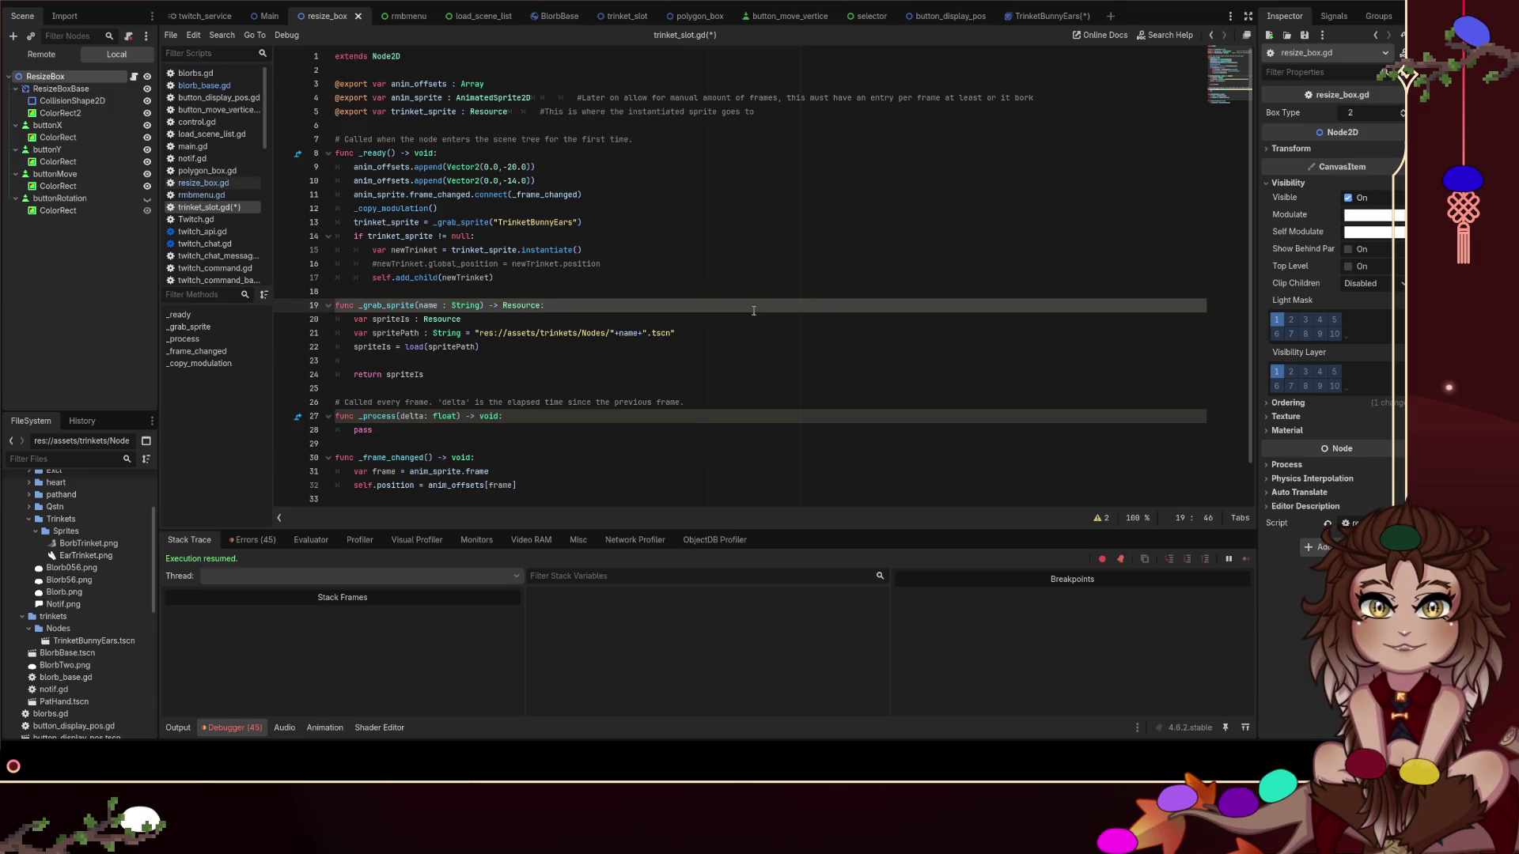
{"action": "key", "text": "ctrl+s"}
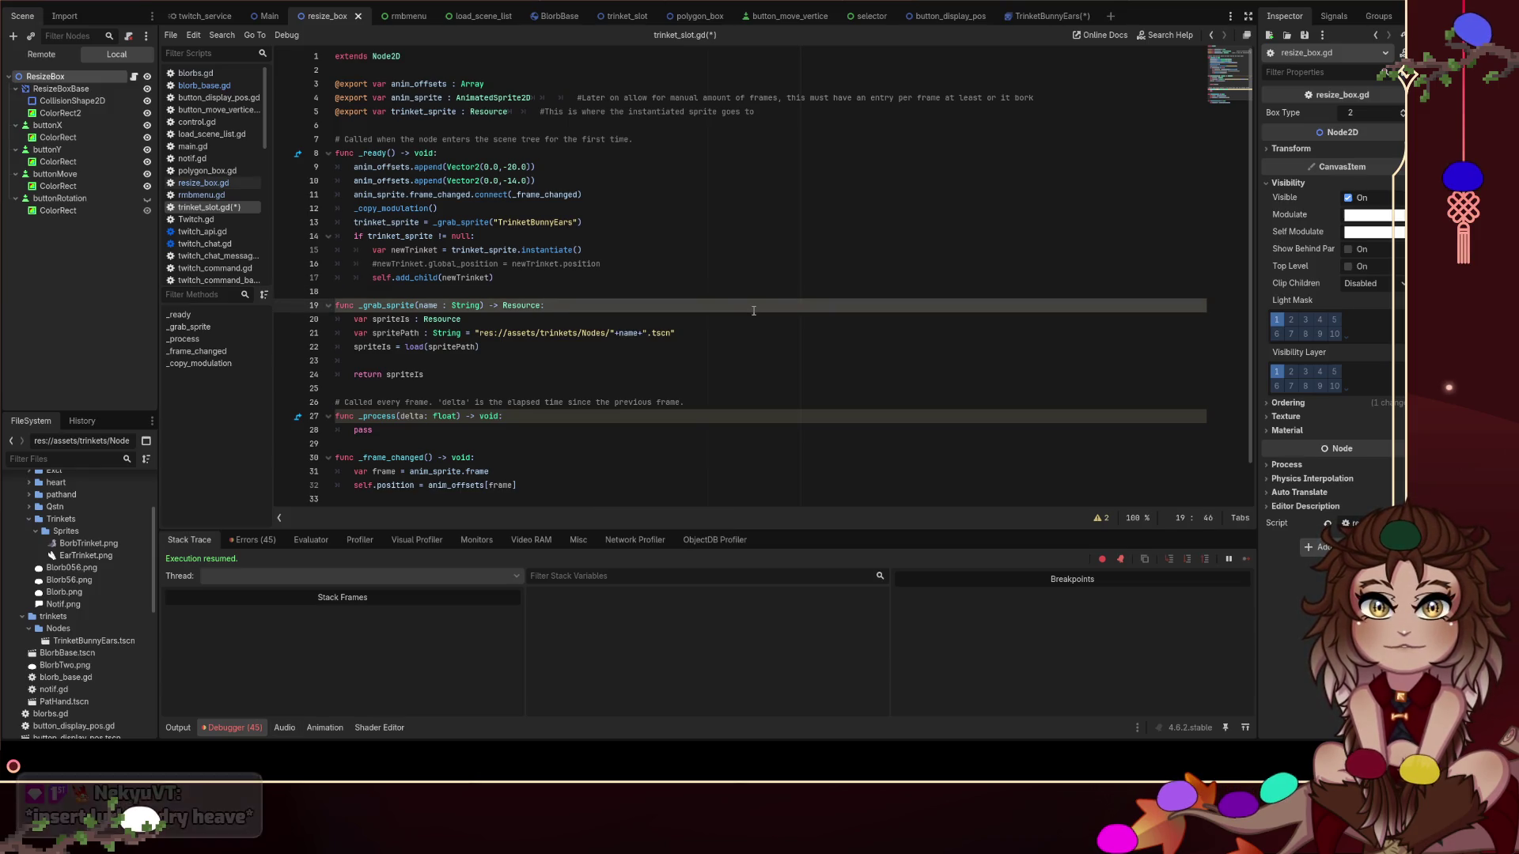